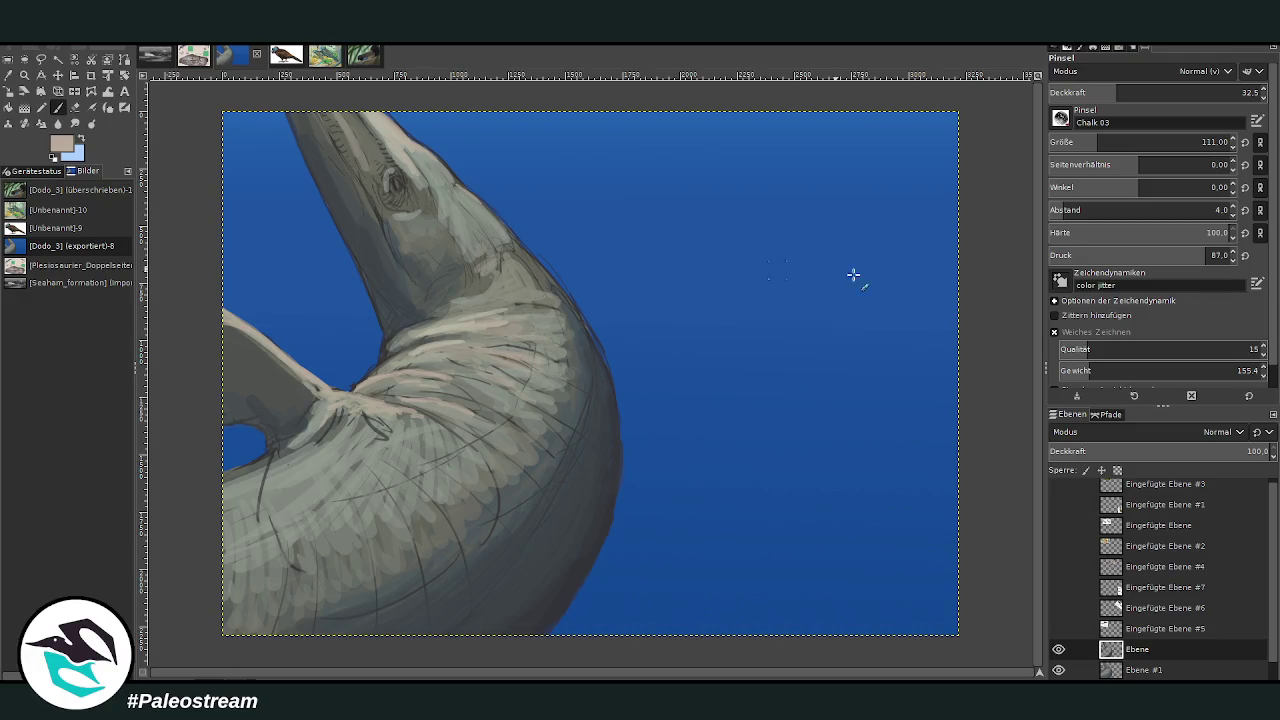
Sample a dark grey-blue from the neck and add subtle darker chalk marks
{"action": "key", "text": "o"}
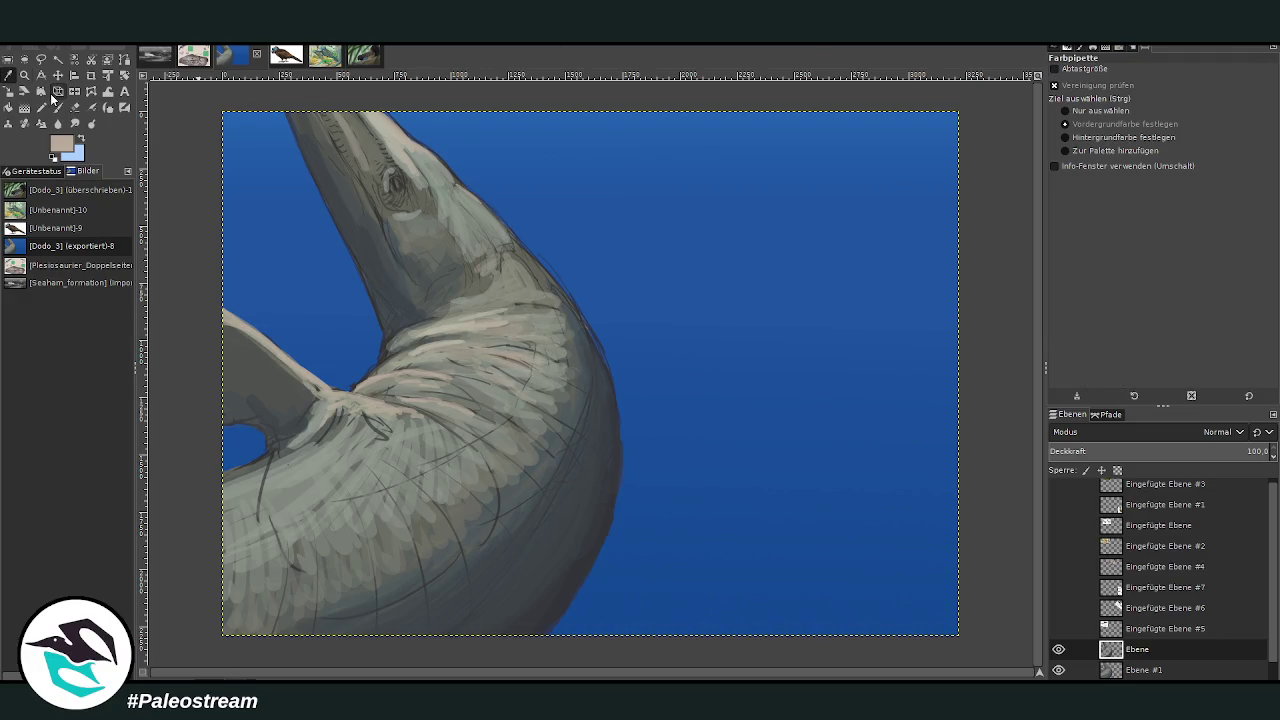
{"action": "left_click", "coordinate": [460, 280]}
{"action": "left_click", "coordinate": [57, 108]}
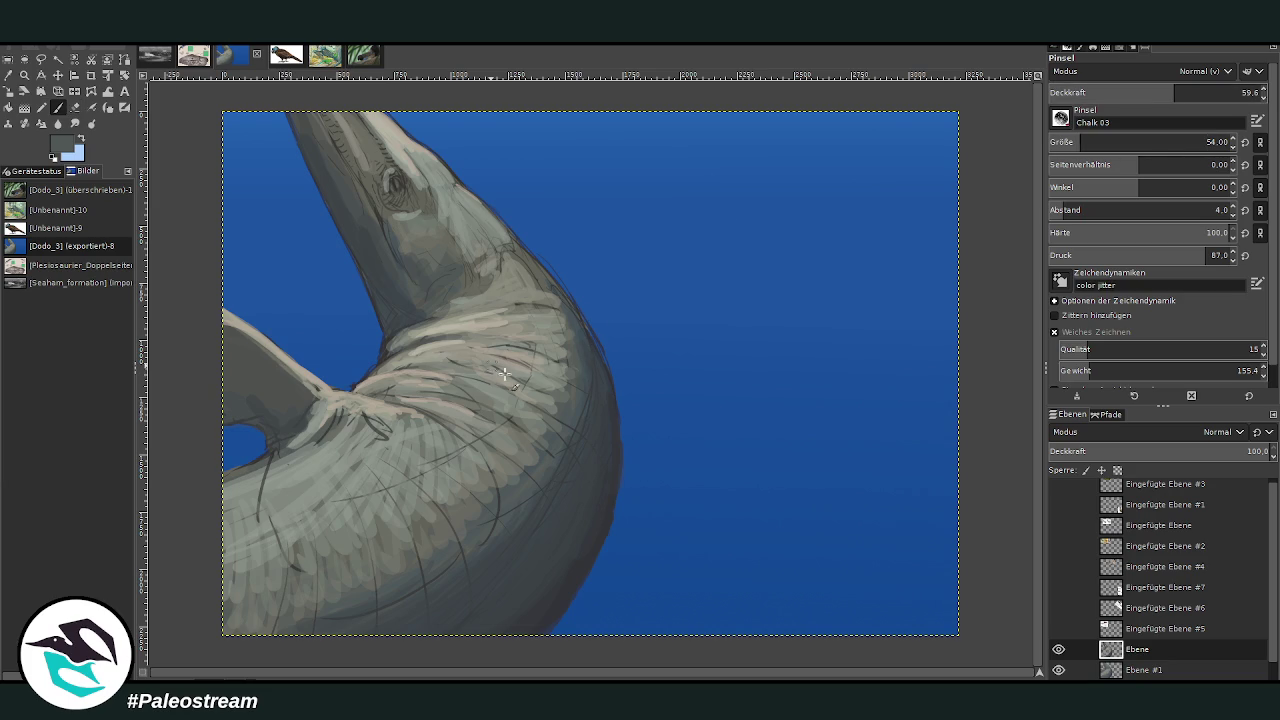
{"action": "left_click_drag", "start_coordinate": [560, 390], "coordinate": [521, 356]}
Set the brush to size 108 at 39.7 opacity and paint pinkish highlights on the neck
{"action": "left_click", "coordinate": [1096, 142]}
{"action": "left_click", "coordinate": [1132, 92]}
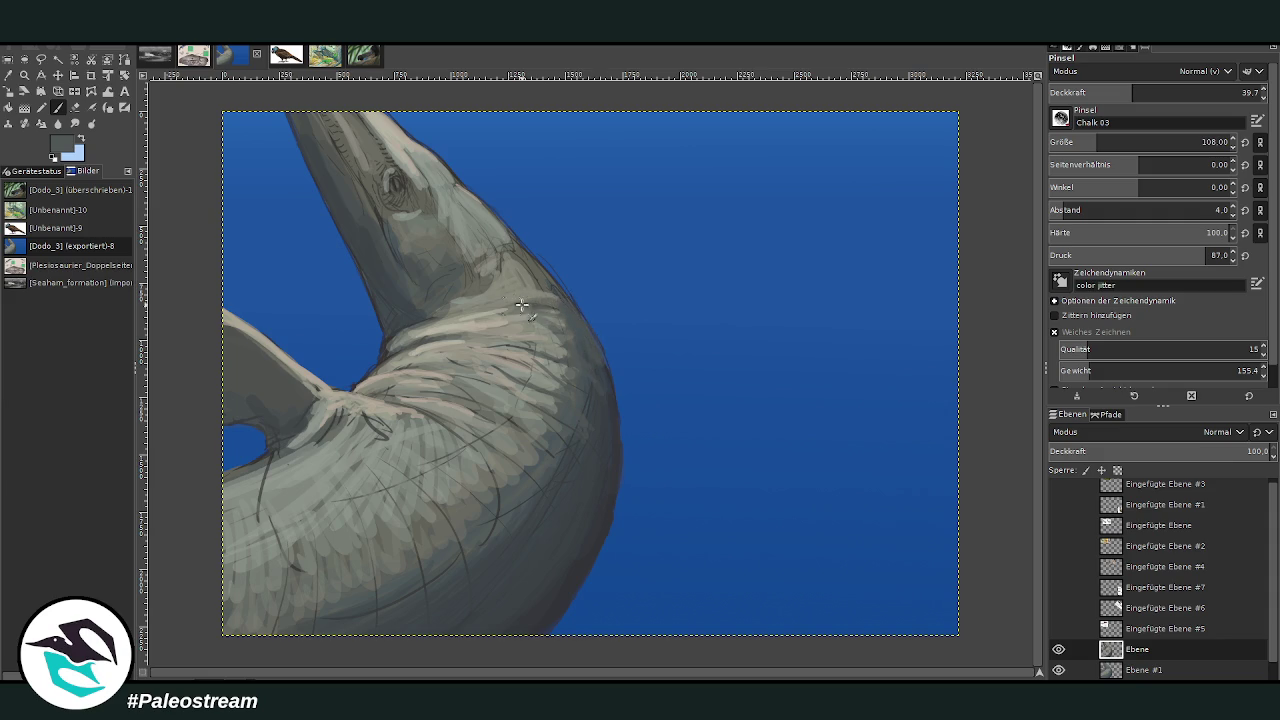
{"action": "left_click_drag", "start_coordinate": [483, 291], "coordinate": [530, 285]}
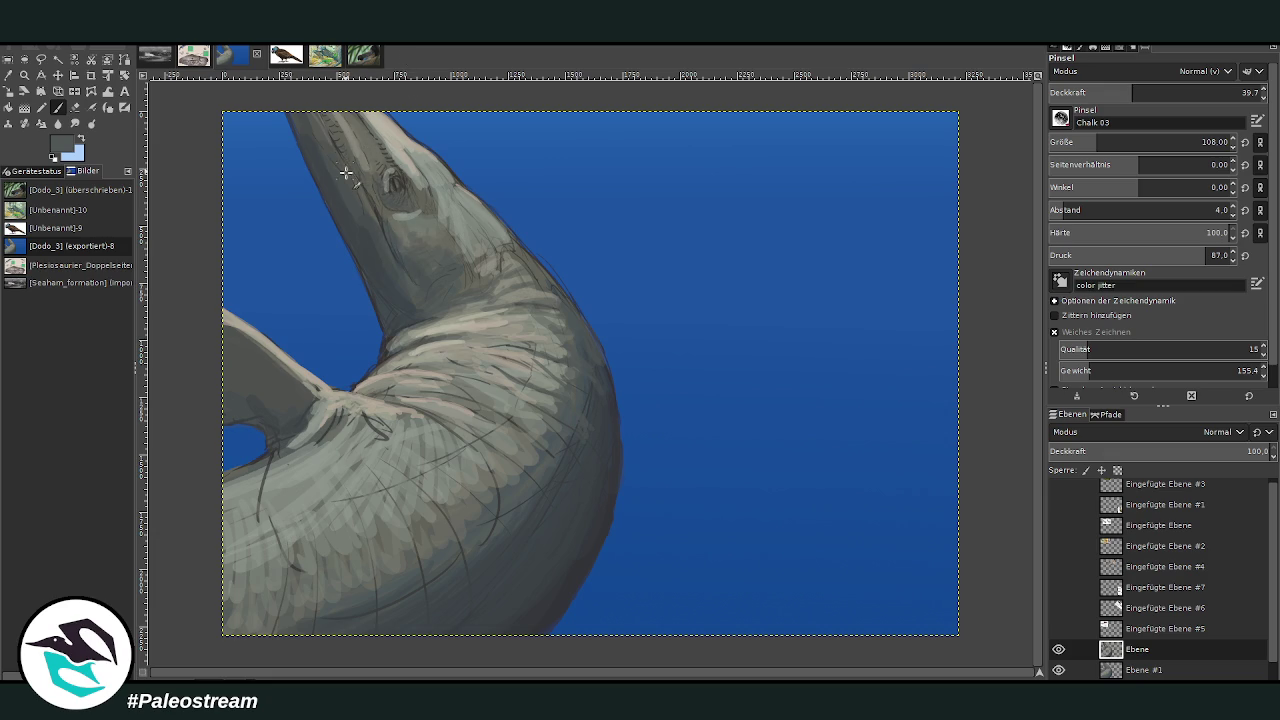
Pick a darker colour, darken the neck's light outline, set opacity 47.6, and zoom out
{"action": "key", "text": "o"}
{"action": "left_click", "coordinate": [596, 543]}
{"action": "left_click", "coordinate": [57, 107]}
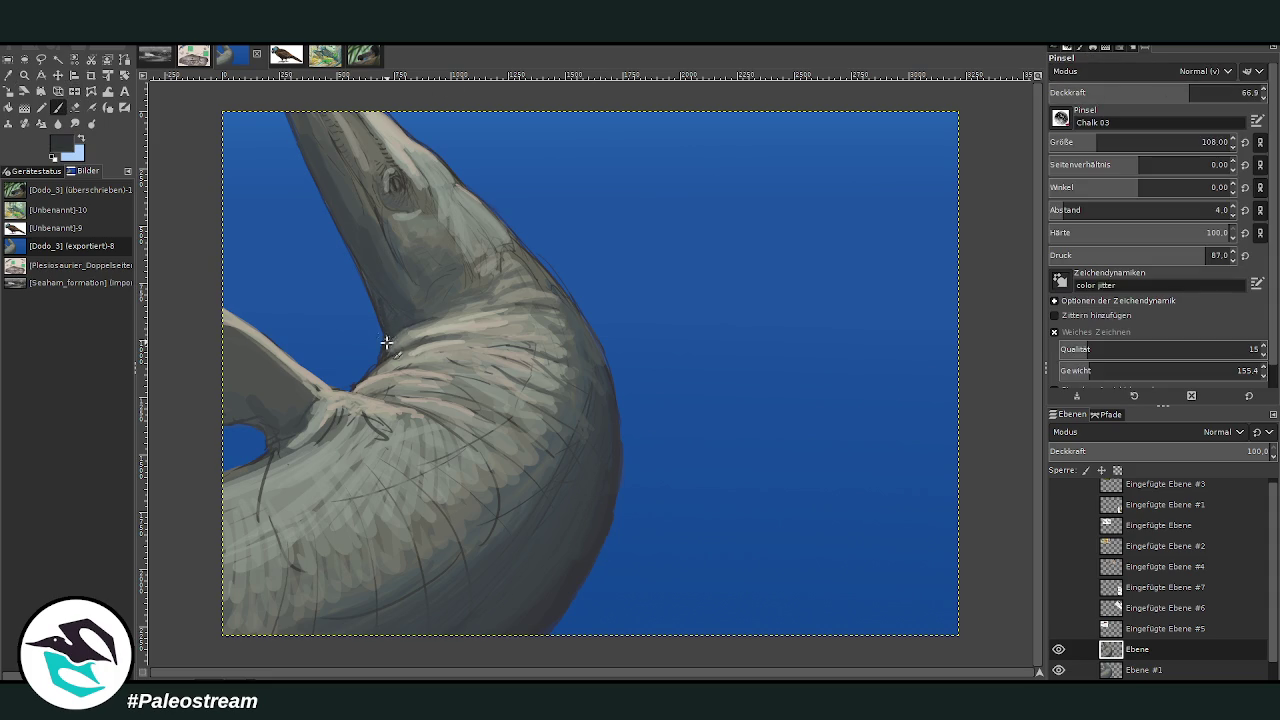
{"action": "left_click_drag", "start_coordinate": [385, 345], "coordinate": [383, 286]}
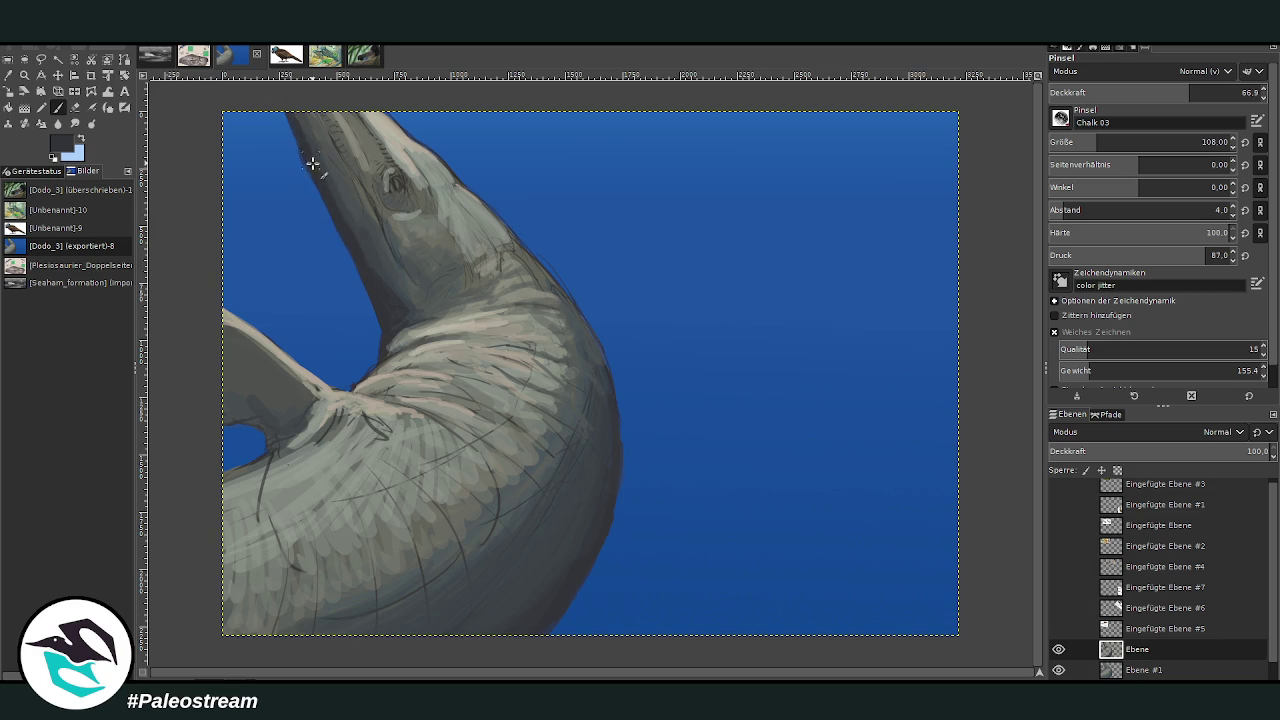
{"action": "key", "text": "shift+e"}
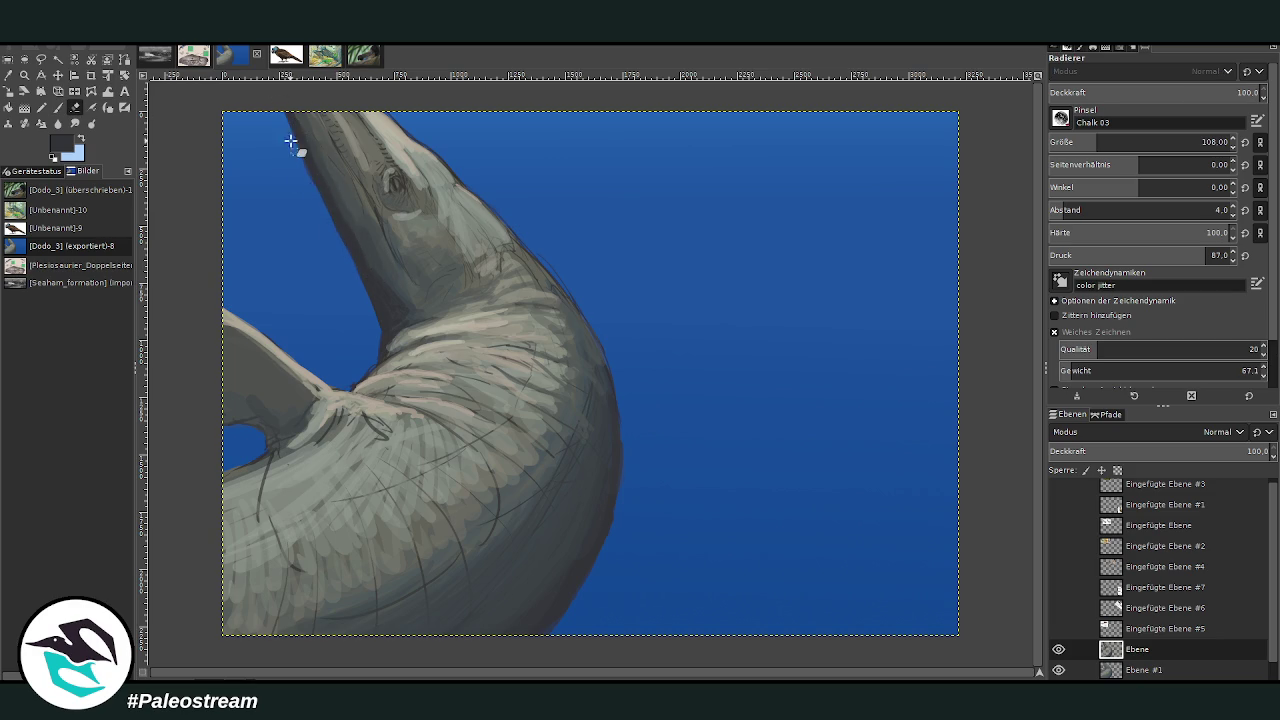
{"action": "key", "text": "p"}
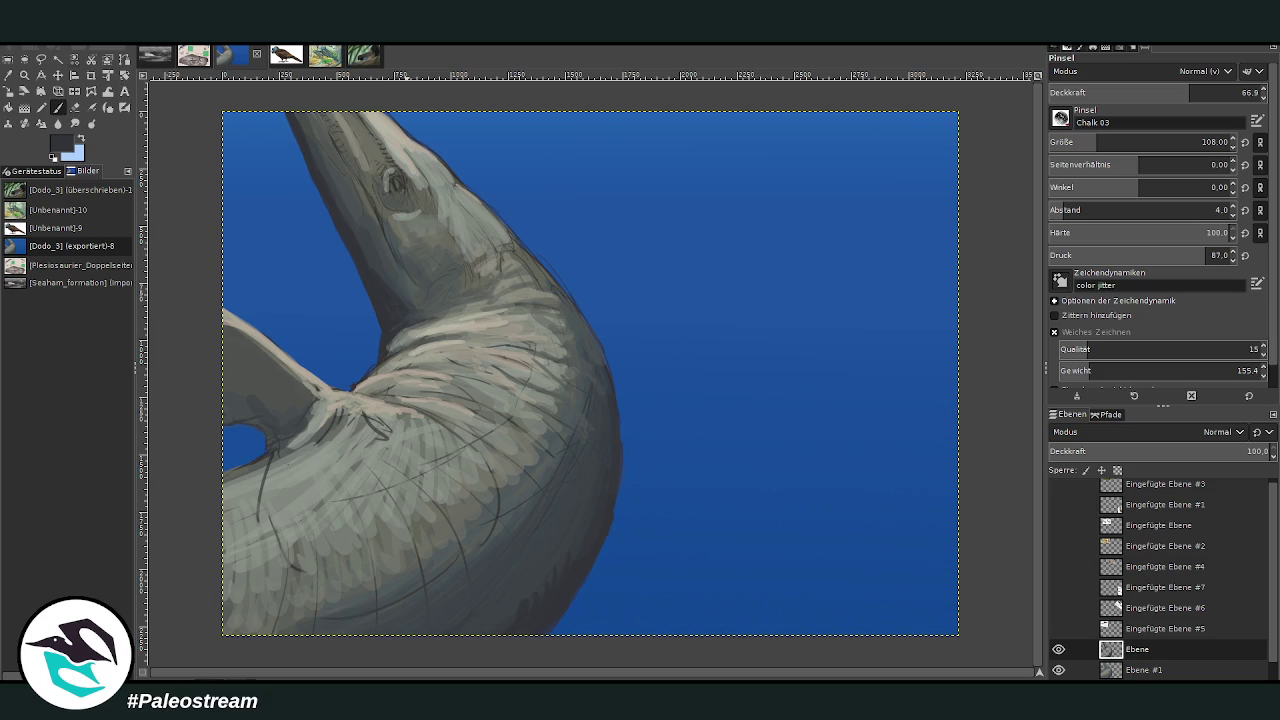
{"action": "left_click", "coordinate": [1150, 92]}
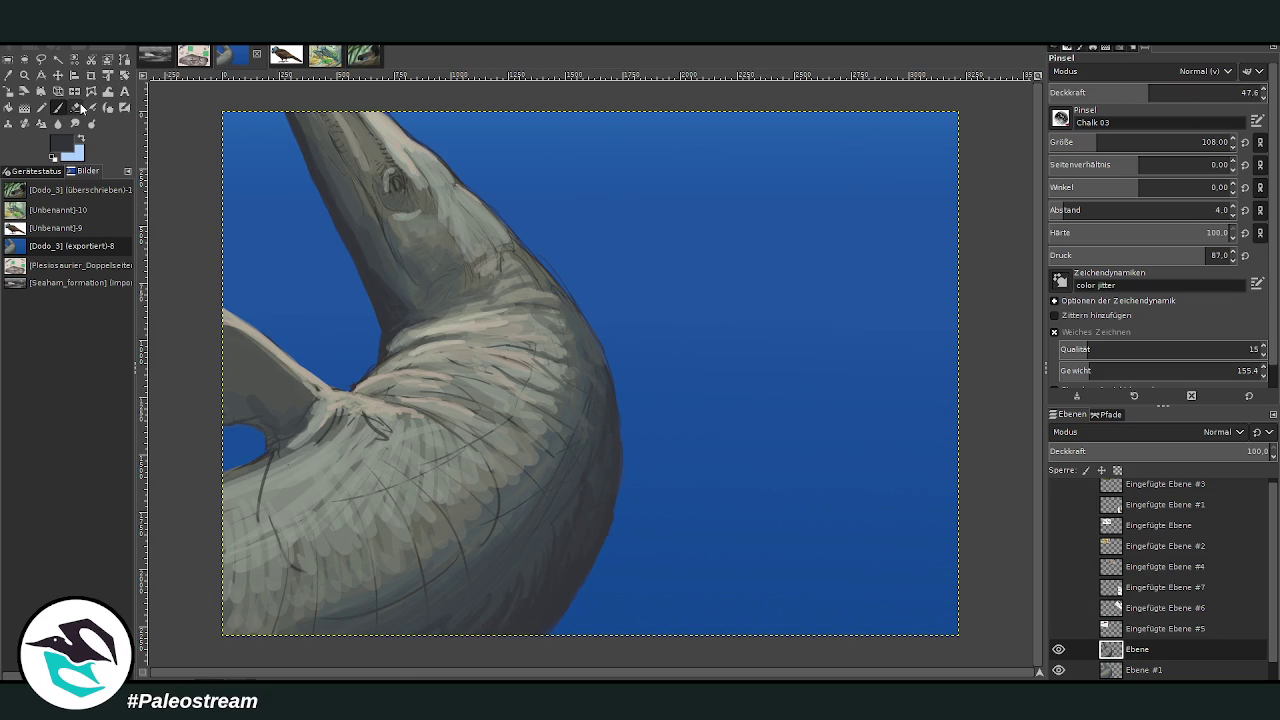
{"action": "key", "text": "minus"}
{"action": "key", "text": "minus"}
{"action": "key", "text": "minus"}
Zoom in on the plesiosaur and sample the water's blue as the paint colour
{"action": "left_click", "coordinate": [24, 74]}
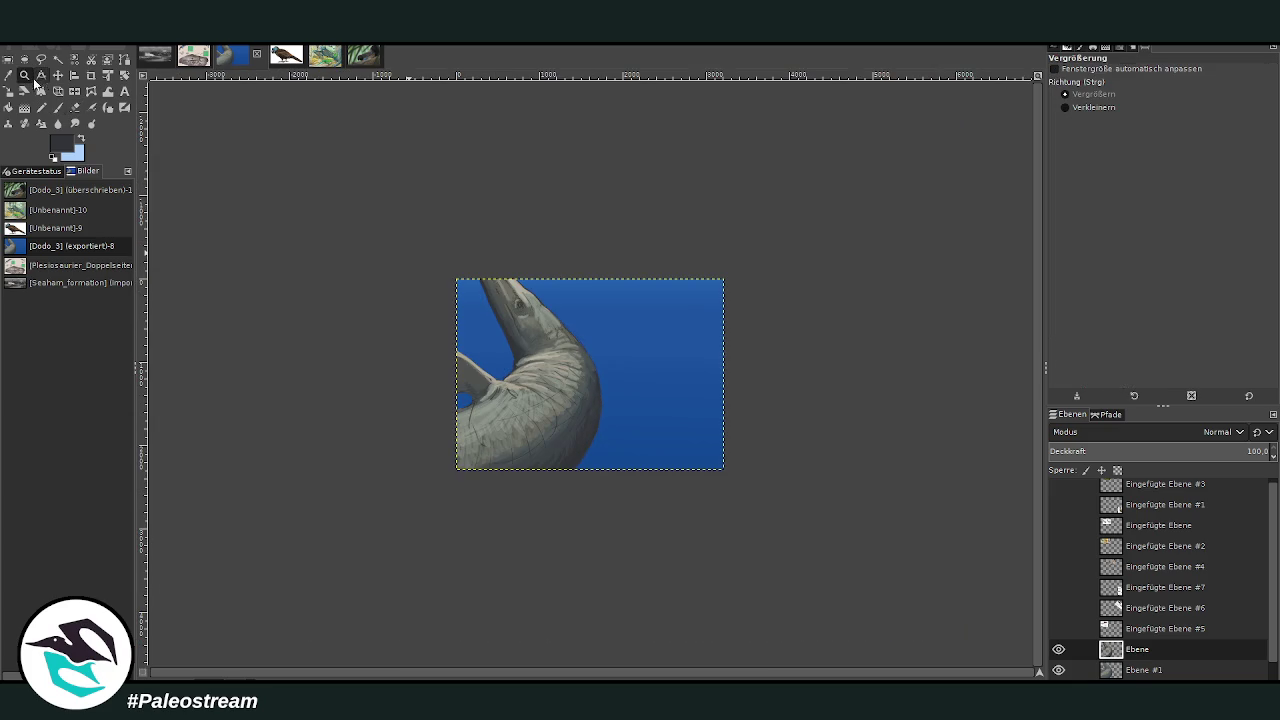
{"action": "left_click_drag", "start_coordinate": [445, 254], "coordinate": [632, 484]}
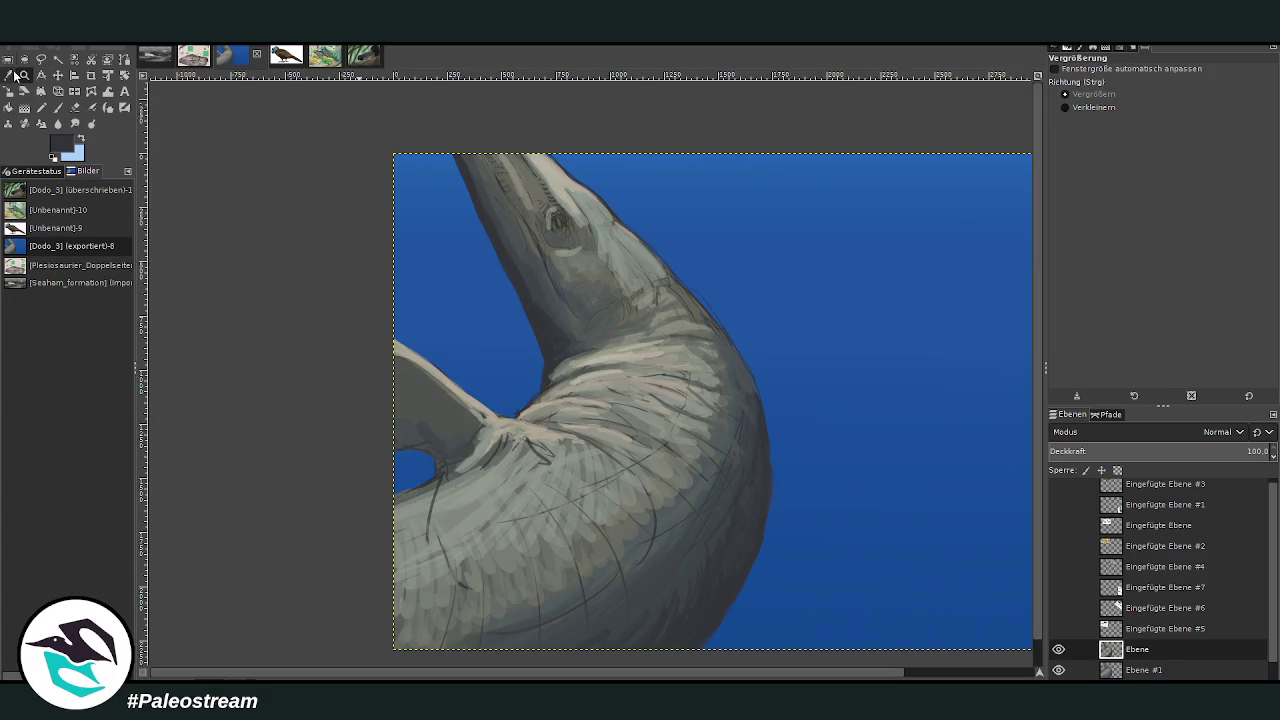
{"action": "left_click", "coordinate": [8, 74]}
{"action": "left_click", "coordinate": [700, 175]}
{"action": "left_click", "coordinate": [60, 108]}
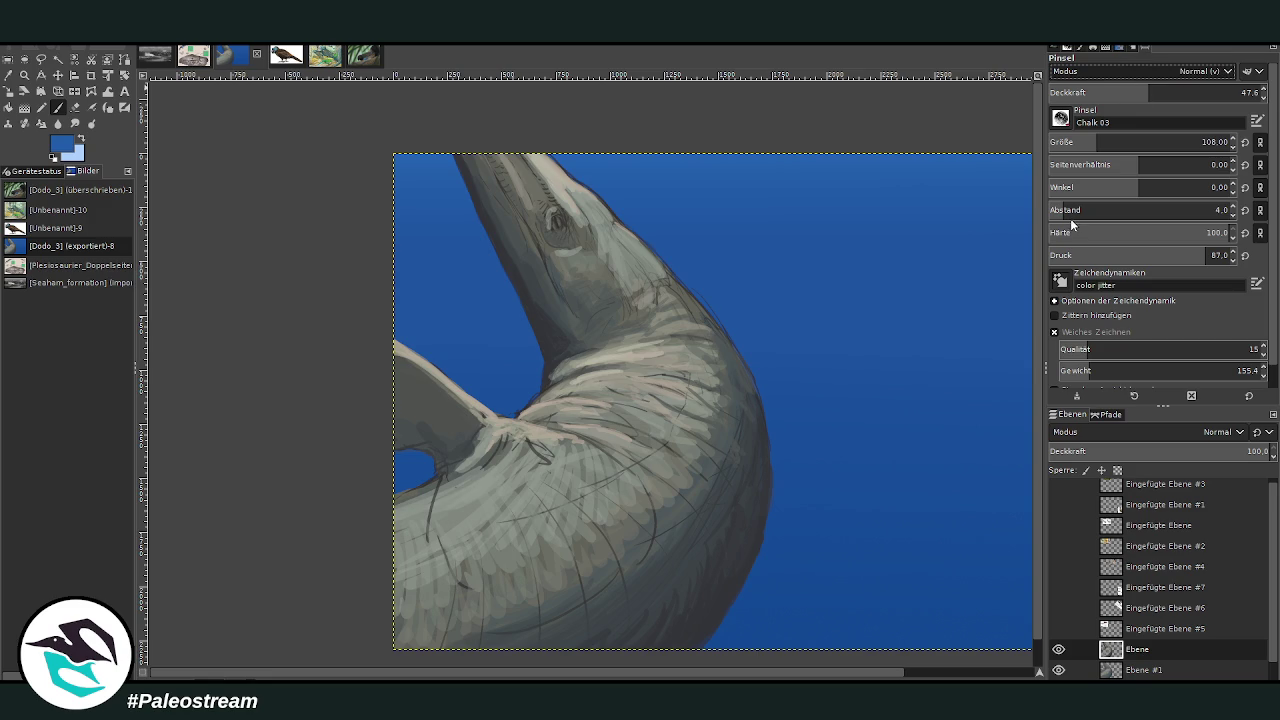
{"action": "scroll", "coordinate": [1150, 71], "scroll_direction": "down", "scroll_amount": 5}
{"action": "scroll", "coordinate": [1150, 142], "scroll_direction": "up", "scroll_amount": 10}
{"action": "scroll", "coordinate": [1150, 92], "scroll_direction": "down", "scroll_amount": 5}
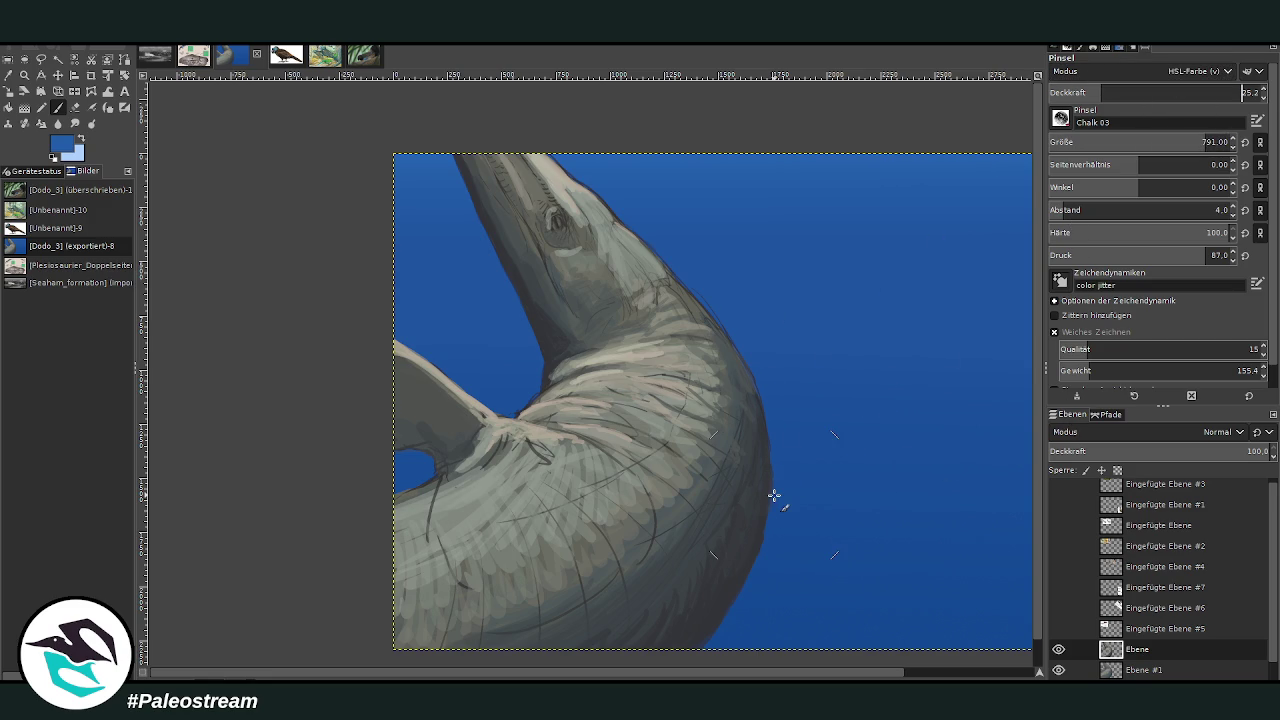
Rename the painting layer to Ebene #1
{"action": "double_click", "coordinate": [1135, 656]}
{"action": "key", "text": "Tab"}
{"action": "key", "text": "Return"}
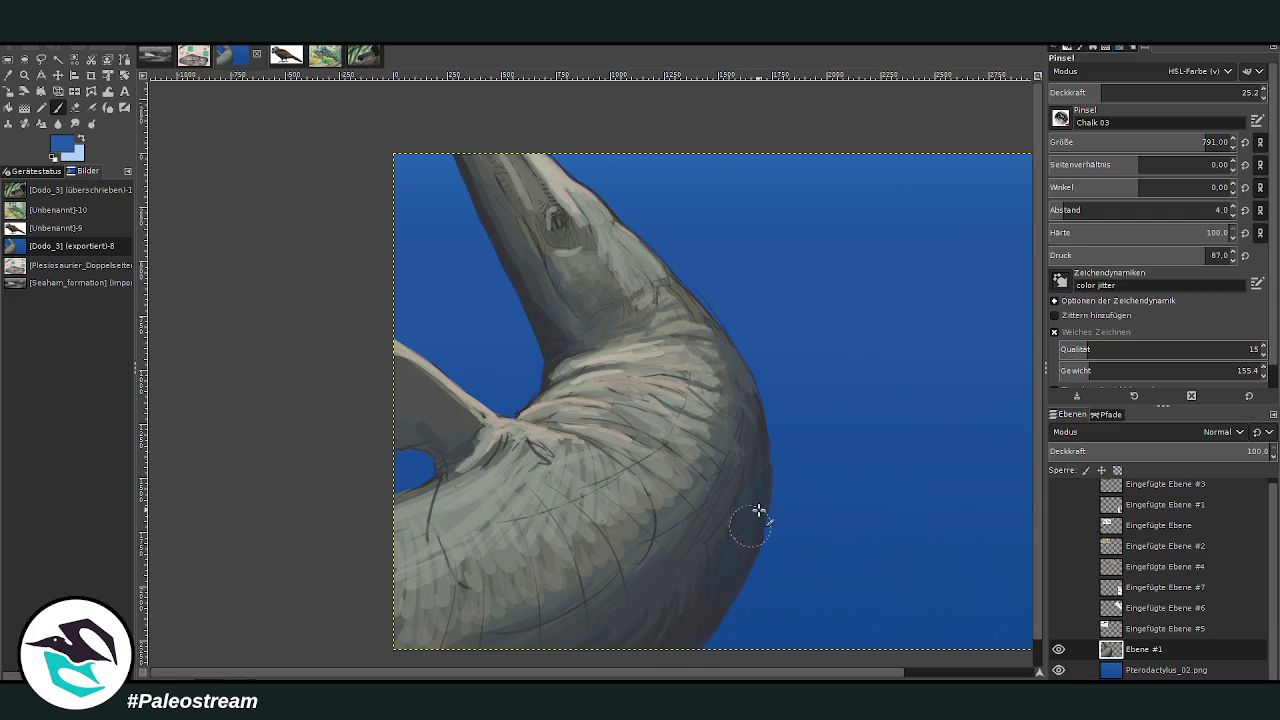
Lower the brush opacity to 13.6 and zoom back in on the head and neck
{"action": "key", "text": "less"}
{"action": "key", "text": "less"}
{"action": "key", "text": "less"}
{"action": "key", "text": "minus"}
{"action": "key", "text": "minus"}
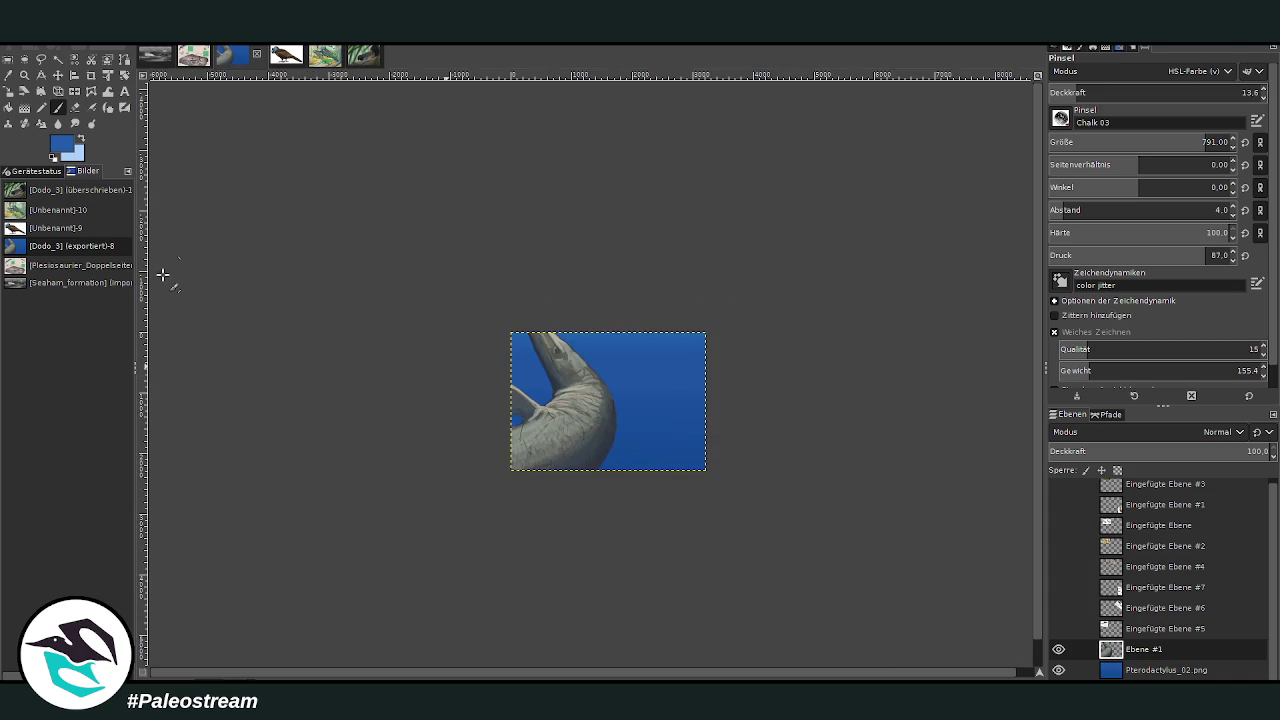
{"action": "key", "text": "z"}
{"action": "left_click_drag", "start_coordinate": [508, 290], "coordinate": [643, 505]}
{"action": "left_click_drag", "start_coordinate": [488, 163], "coordinate": [748, 586]}
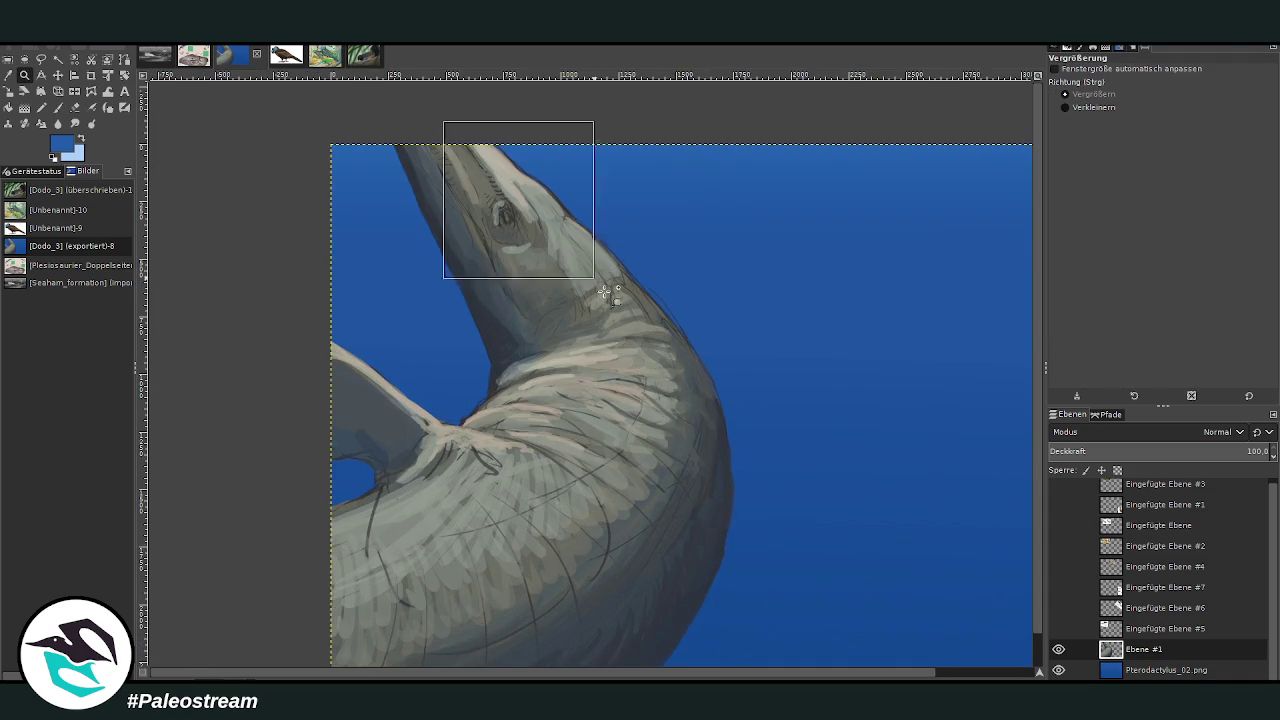
Sample a dark grey-blue and set the Chalk 03 brush to size 194 at 39.7 opacity
{"action": "left_click_drag", "start_coordinate": [443, 120], "coordinate": [730, 515]}
{"action": "key", "text": "shift+e"}
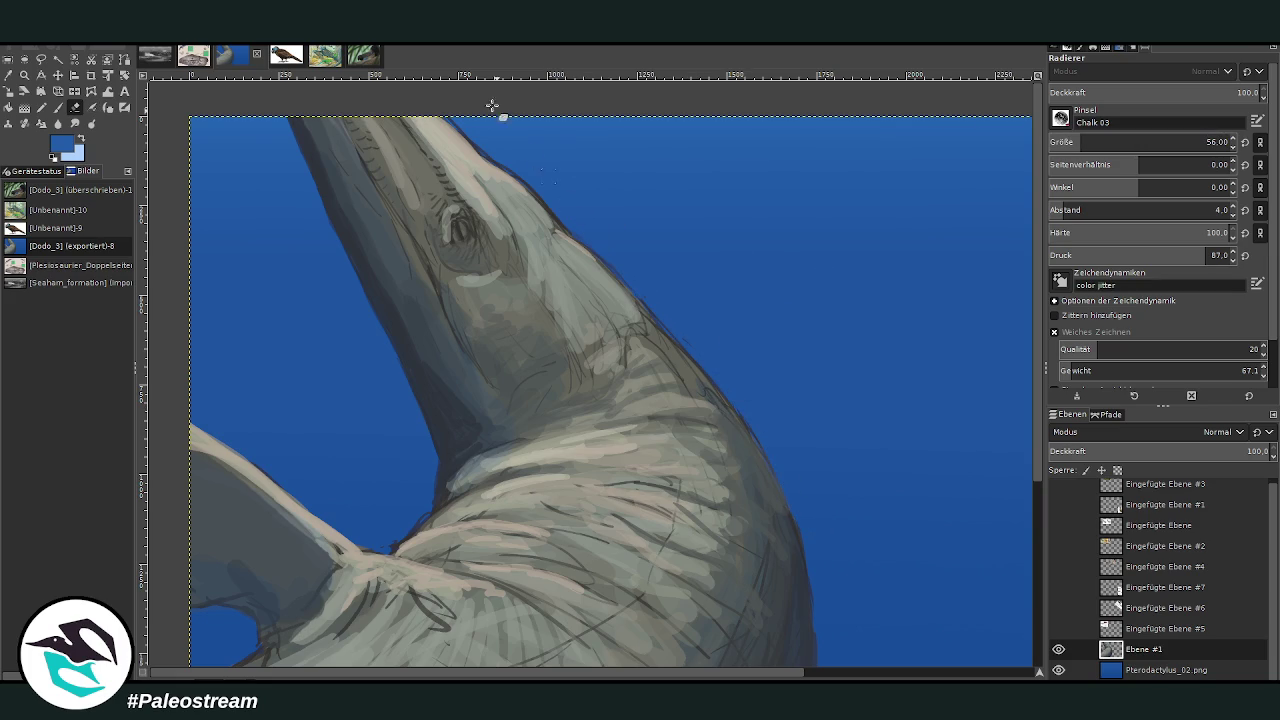
{"action": "key", "text": "o"}
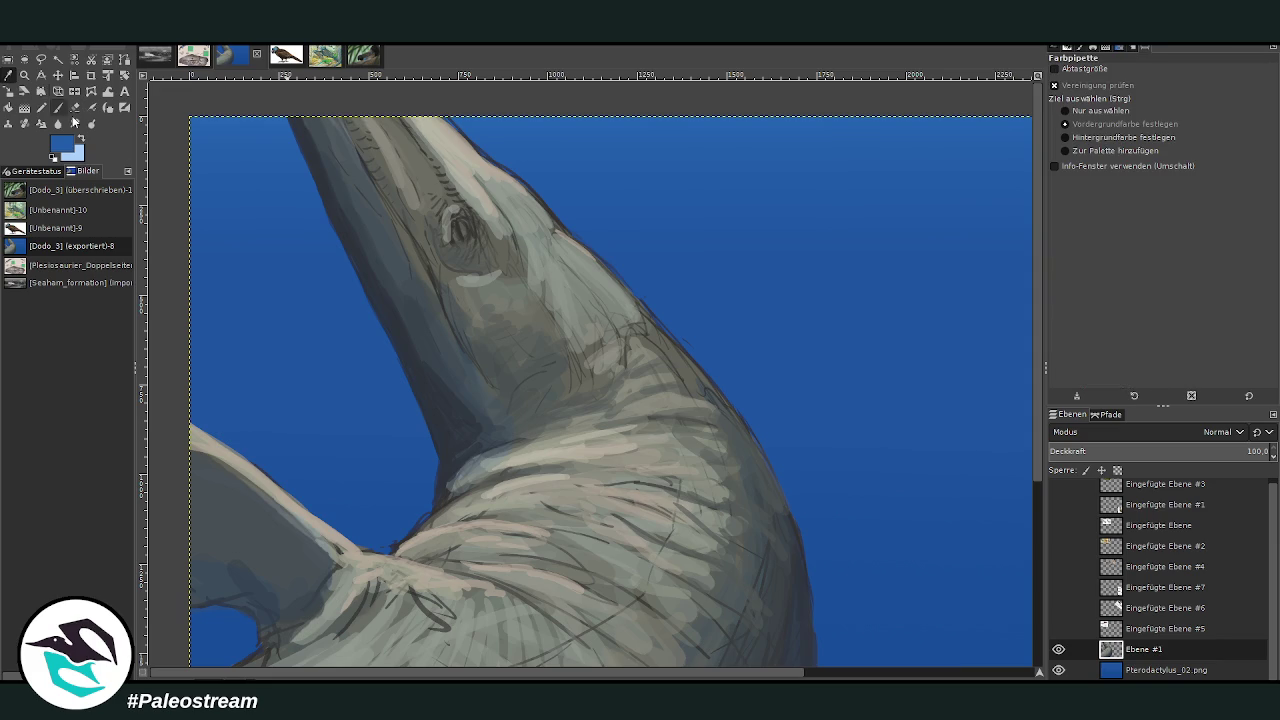
{"action": "left_click", "coordinate": [463, 404]}
{"action": "key", "text": "p"}
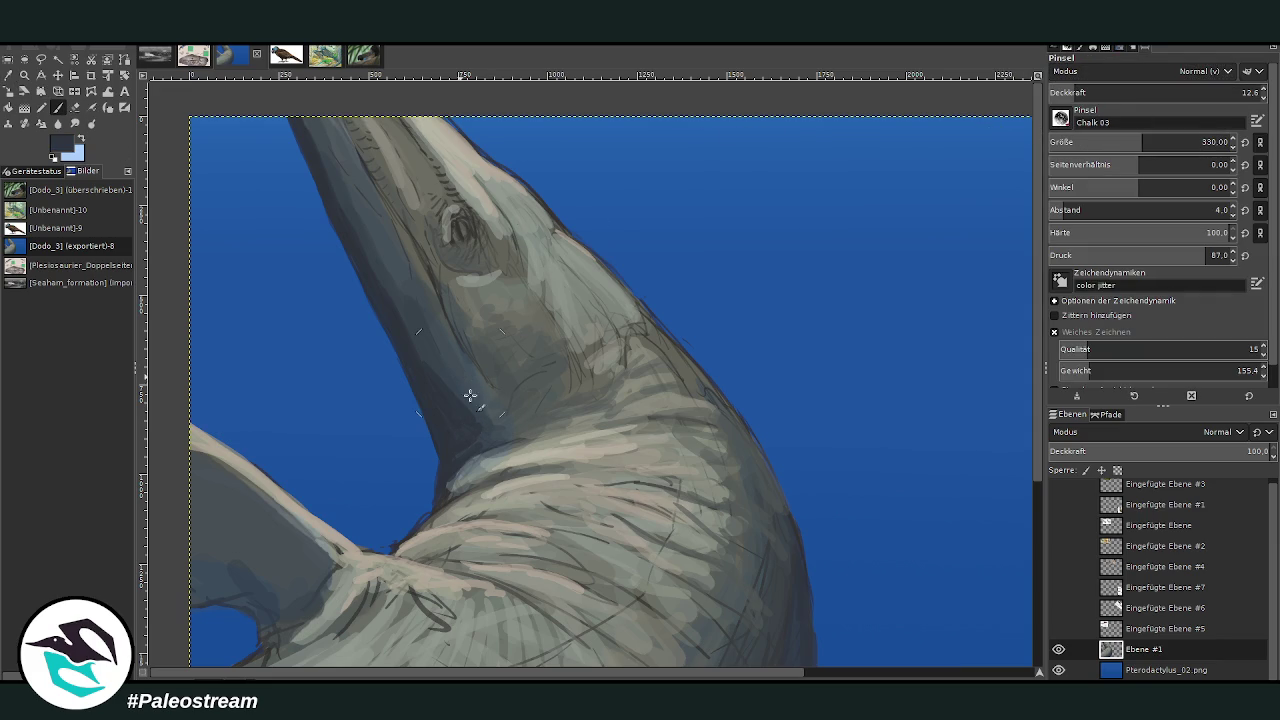
{"action": "left_click", "coordinate": [1132, 92]}
{"action": "left_click", "coordinate": [1116, 142]}
Darken the neck's left underside, then at size 87 deepen shading at the neck base
{"action": "mouse_move", "coordinate": [433, 332]}
{"action": "left_mouse_down"}
{"action": "mouse_move", "coordinate": [420, 283]}
{"action": "mouse_move", "coordinate": [314, 109]}
{"action": "left_mouse_up"}
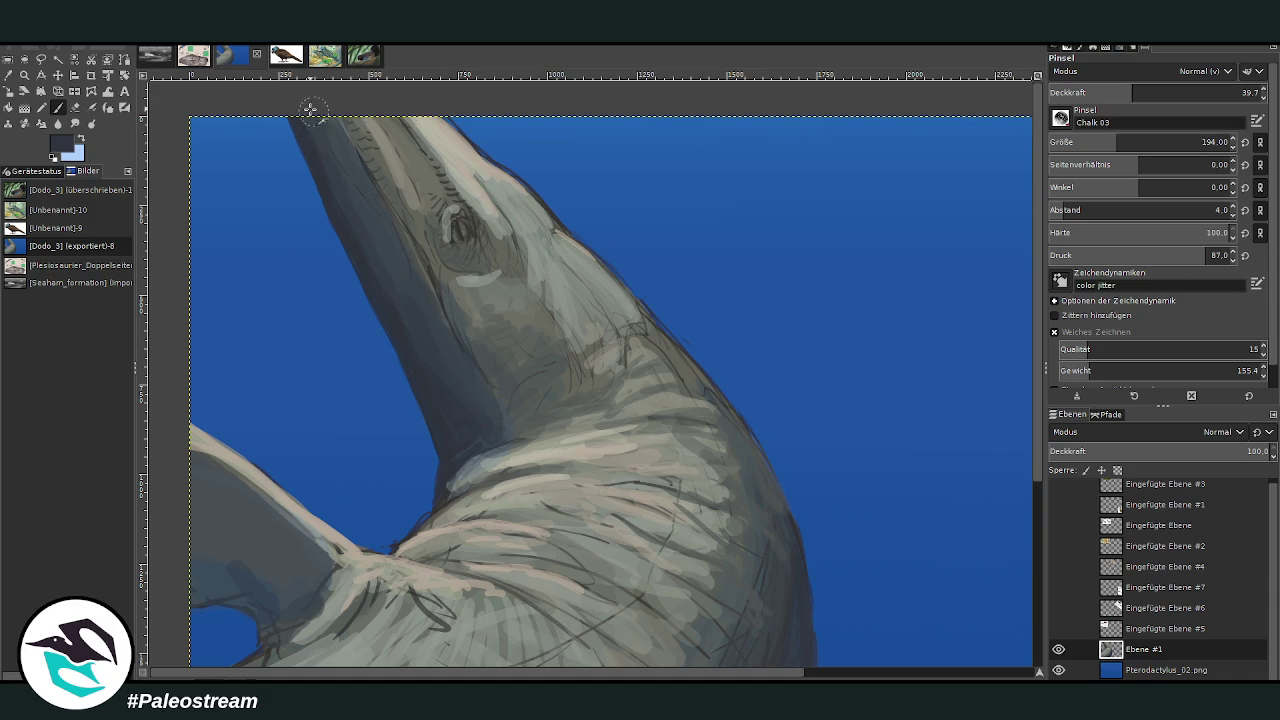
{"action": "left_click", "coordinate": [1090, 142]}
{"action": "mouse_move", "coordinate": [483, 435]}
{"action": "left_mouse_down"}
{"action": "mouse_move", "coordinate": [594, 408]}
{"action": "mouse_move", "coordinate": [514, 420]}
{"action": "mouse_move", "coordinate": [460, 461]}
{"action": "left_mouse_up"}
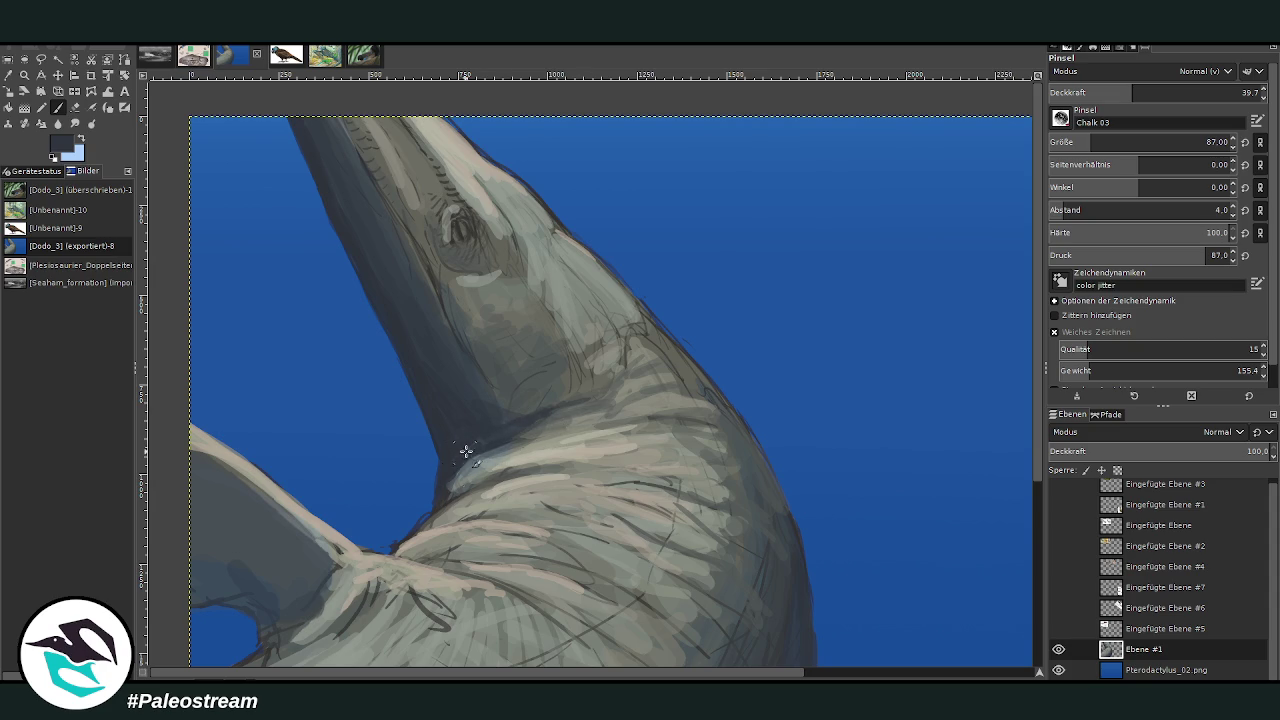
{"action": "mouse_move", "coordinate": [451, 522]}
{"action": "left_mouse_down"}
{"action": "mouse_move", "coordinate": [545, 530]}
{"action": "mouse_move", "coordinate": [463, 517]}
{"action": "left_mouse_up"}
{"action": "mouse_move", "coordinate": [541, 507]}
{"action": "left_mouse_down"}
{"action": "mouse_move", "coordinate": [600, 520]}
{"action": "mouse_move", "coordinate": [505, 515]}
{"action": "mouse_move", "coordinate": [499, 531]}
{"action": "mouse_move", "coordinate": [405, 560]}
{"action": "mouse_move", "coordinate": [491, 560]}
{"action": "mouse_move", "coordinate": [472, 574]}
{"action": "left_mouse_up"}
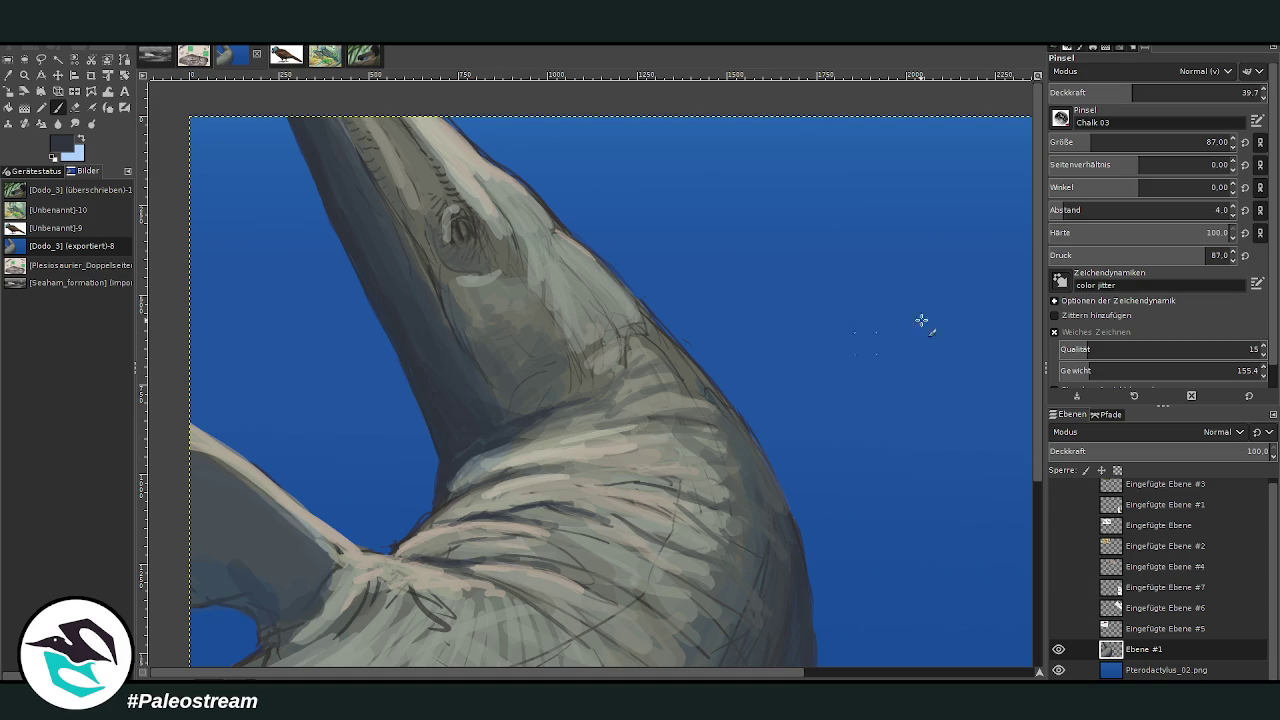
Soften and extend the body's right edge
{"action": "scroll", "coordinate": [1036, 245], "scroll_direction": "down", "scroll_amount": 1}
{"action": "scroll", "coordinate": [900, 340], "scroll_direction": "down", "scroll_amount": 3}
{"action": "mouse_move", "coordinate": [810, 489]}
{"action": "left_mouse_down"}
{"action": "mouse_move", "coordinate": [763, 320]}
{"action": "mouse_move", "coordinate": [788, 374]}
{"action": "left_mouse_up"}
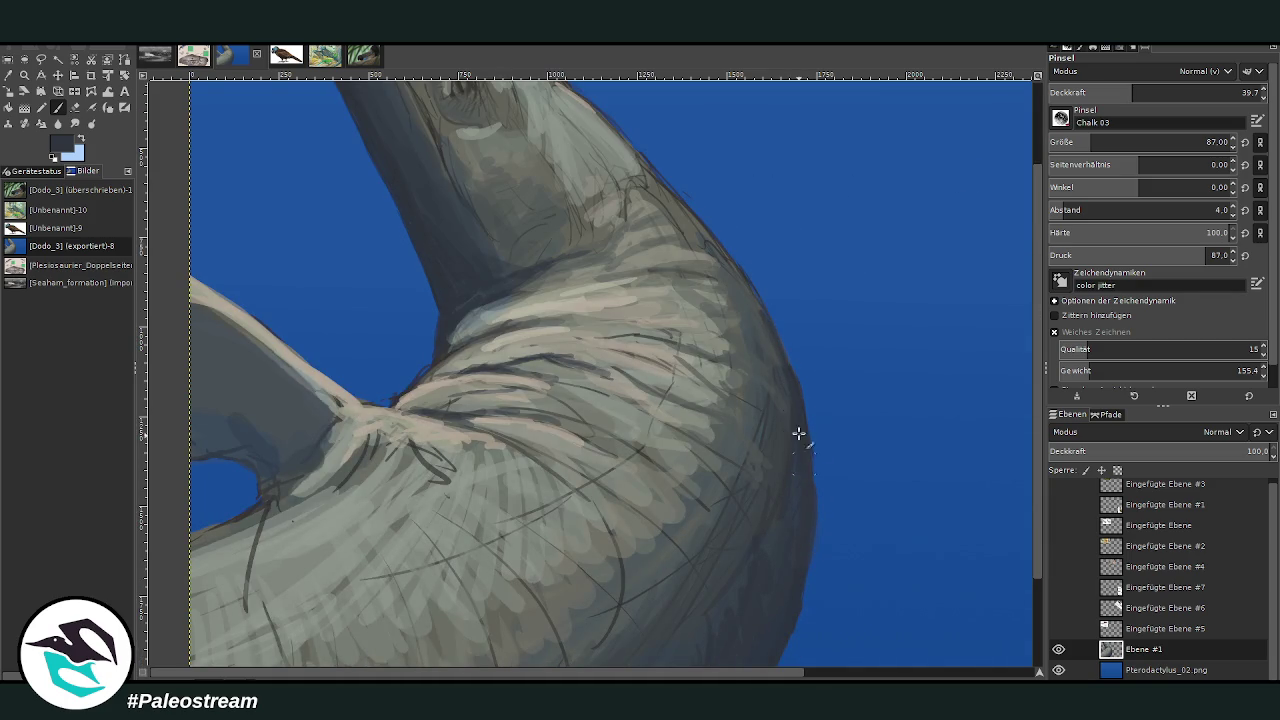
At 57.4 opacity, sample the body's grey-green and cover the dark line by the hole's edge
{"action": "scroll", "coordinate": [954, 504], "scroll_direction": "down", "scroll_amount": 3}
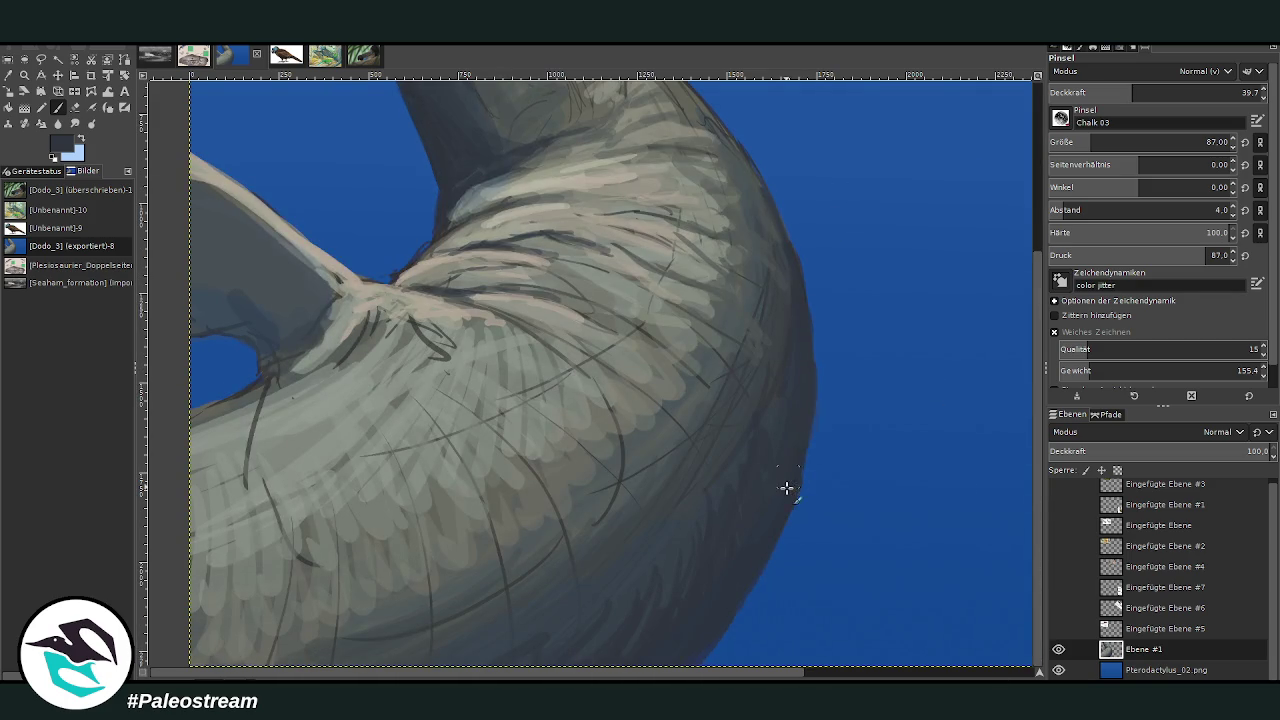
{"action": "left_click", "coordinate": [1168, 92]}
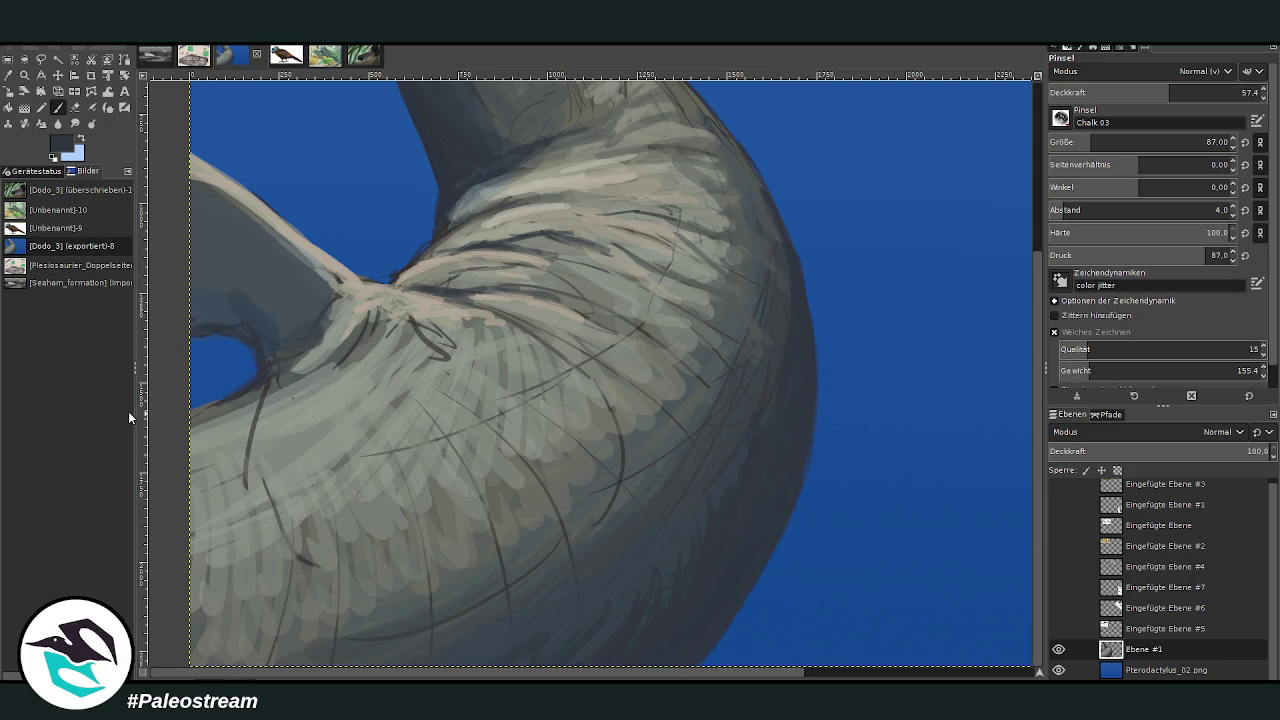
{"action": "left_click", "coordinate": [324, 394], "text": "ctrl"}
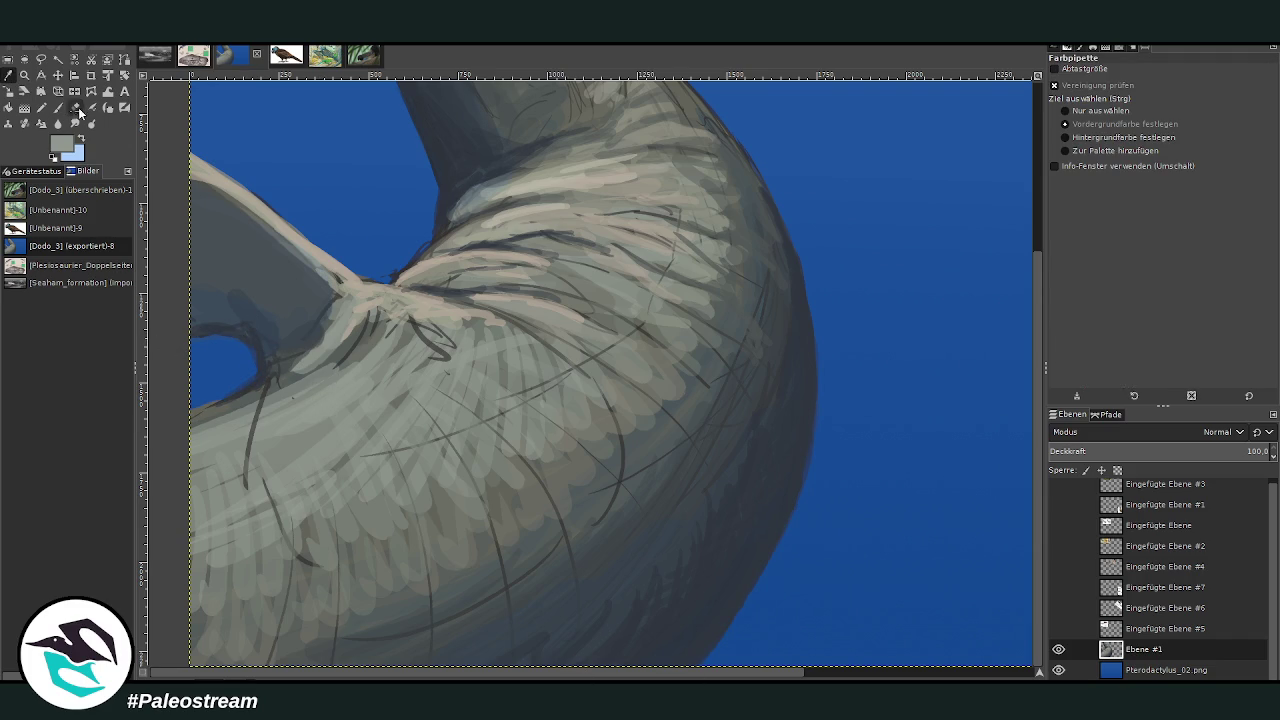
{"action": "left_click_drag", "start_coordinate": [218, 433], "coordinate": [295, 380]}
{"action": "left_click_drag", "start_coordinate": [255, 428], "coordinate": [245, 505]}
{"action": "left_click_drag", "start_coordinate": [218, 440], "coordinate": [290, 375]}
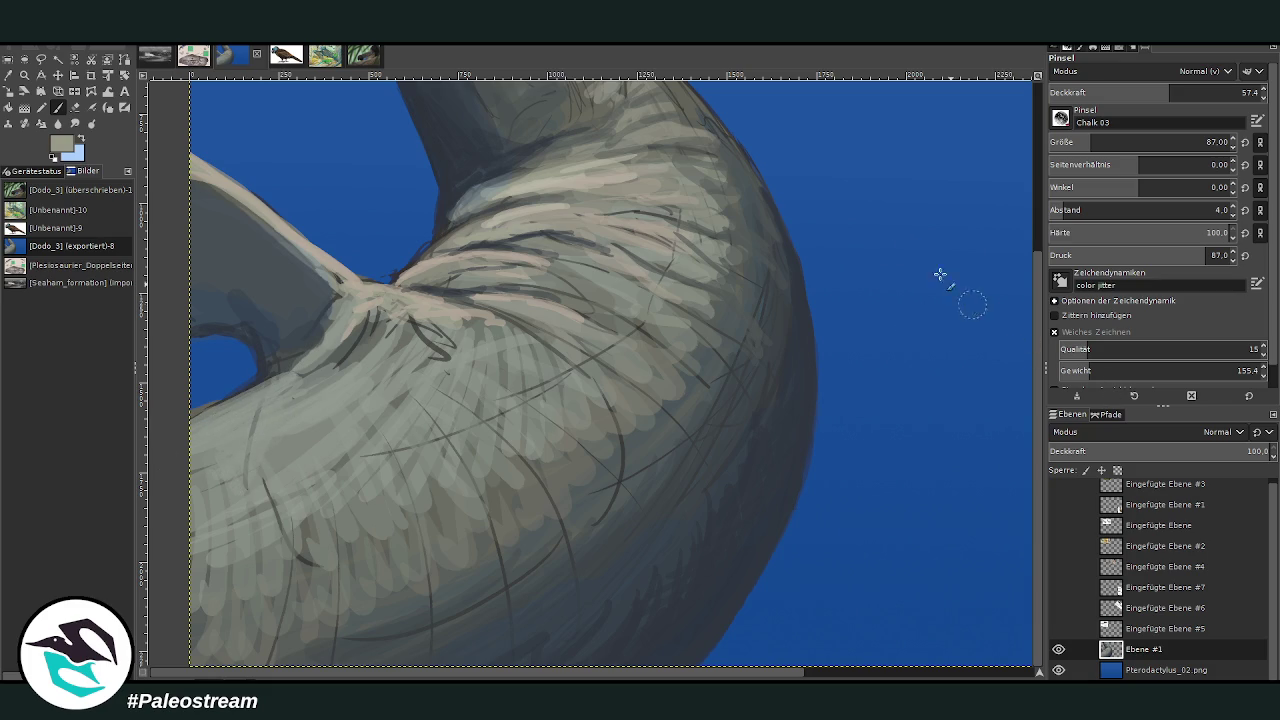
{"action": "mouse_move", "coordinate": [257, 400]}
{"action": "left_mouse_down"}
{"action": "mouse_move", "coordinate": [180, 423]}
{"action": "mouse_move", "coordinate": [357, 357]}
{"action": "mouse_move", "coordinate": [322, 288]}
{"action": "left_mouse_up"}
Add light beige strokes where the flipper meets the body and faint darker strokes on the neck
{"action": "mouse_move", "coordinate": [431, 297]}
{"action": "left_mouse_down"}
{"action": "mouse_move", "coordinate": [465, 282]}
{"action": "mouse_move", "coordinate": [400, 262]}
{"action": "mouse_move", "coordinate": [511, 263]}
{"action": "mouse_move", "coordinate": [620, 241]}
{"action": "left_mouse_up"}
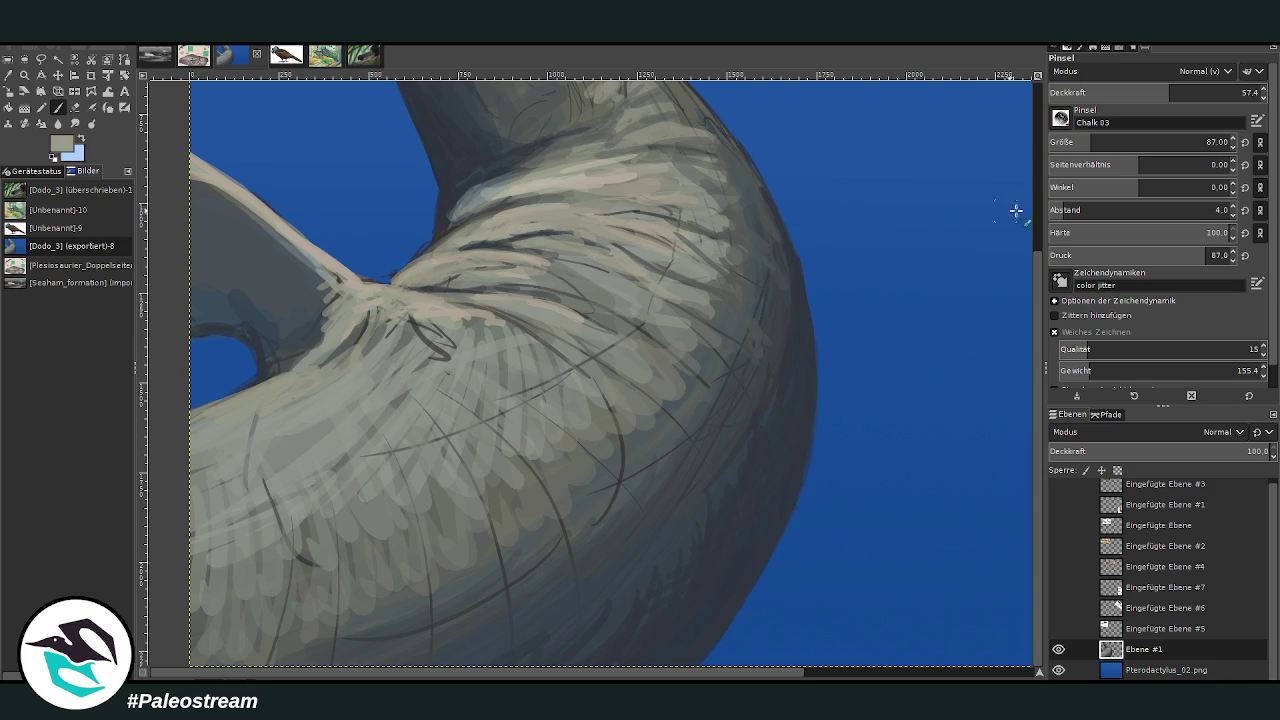
{"action": "scroll", "coordinate": [998, 210], "scroll_direction": "up", "scroll_amount": 4}
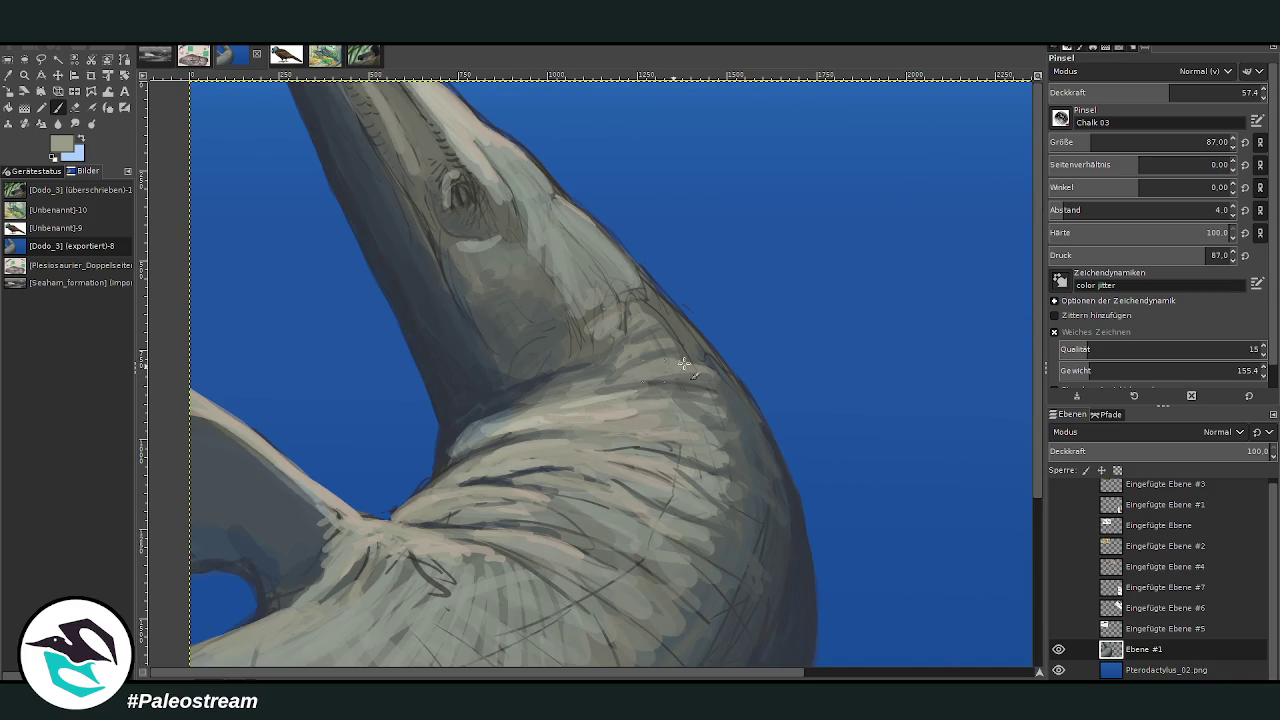
{"action": "mouse_move", "coordinate": [640, 398]}
{"action": "left_mouse_down"}
{"action": "mouse_move", "coordinate": [545, 422]}
{"action": "mouse_move", "coordinate": [628, 427]}
{"action": "mouse_move", "coordinate": [629, 449]}
{"action": "mouse_move", "coordinate": [700, 468]}
{"action": "mouse_move", "coordinate": [620, 500]}
{"action": "mouse_move", "coordinate": [624, 535]}
{"action": "left_mouse_up"}
{"action": "scroll", "coordinate": [796, 142], "scroll_direction": "down", "scroll_amount": 5}
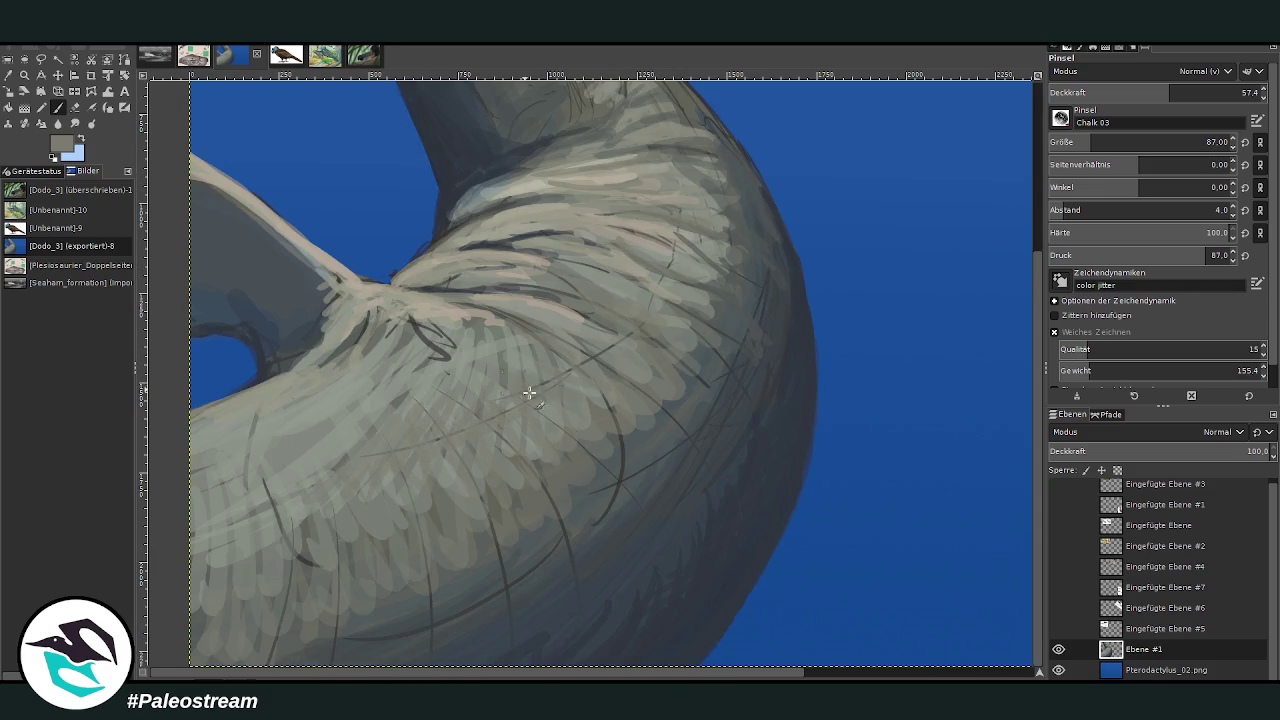
{"action": "scroll", "coordinate": [492, 337], "scroll_direction": "down", "scroll_amount": 3}
{"action": "scroll", "coordinate": [492, 337], "scroll_direction": "down", "scroll_amount": 1}
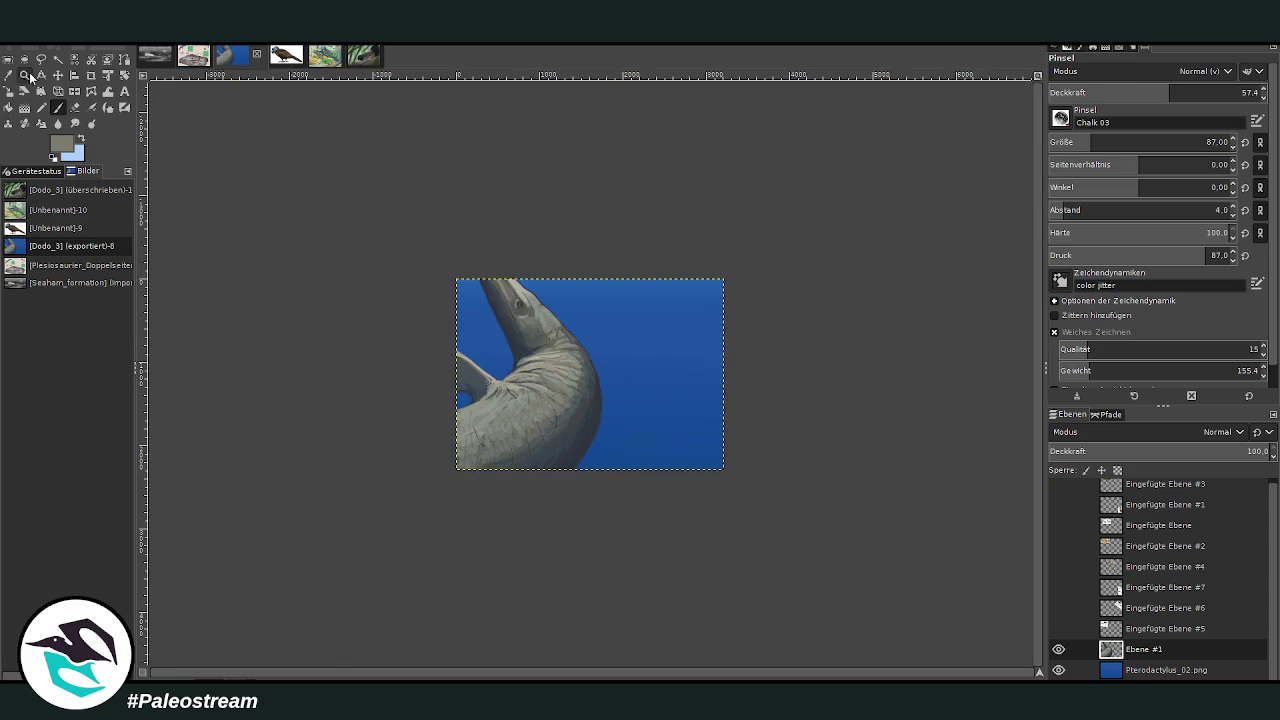
Zoom in on the neck and body curve
{"action": "left_click", "coordinate": [24, 75]}
{"action": "mouse_move", "coordinate": [460, 252]}
{"action": "left_mouse_down"}
{"action": "mouse_move", "coordinate": [550, 348]}
{"action": "mouse_move", "coordinate": [646, 628]}
{"action": "left_mouse_up"}
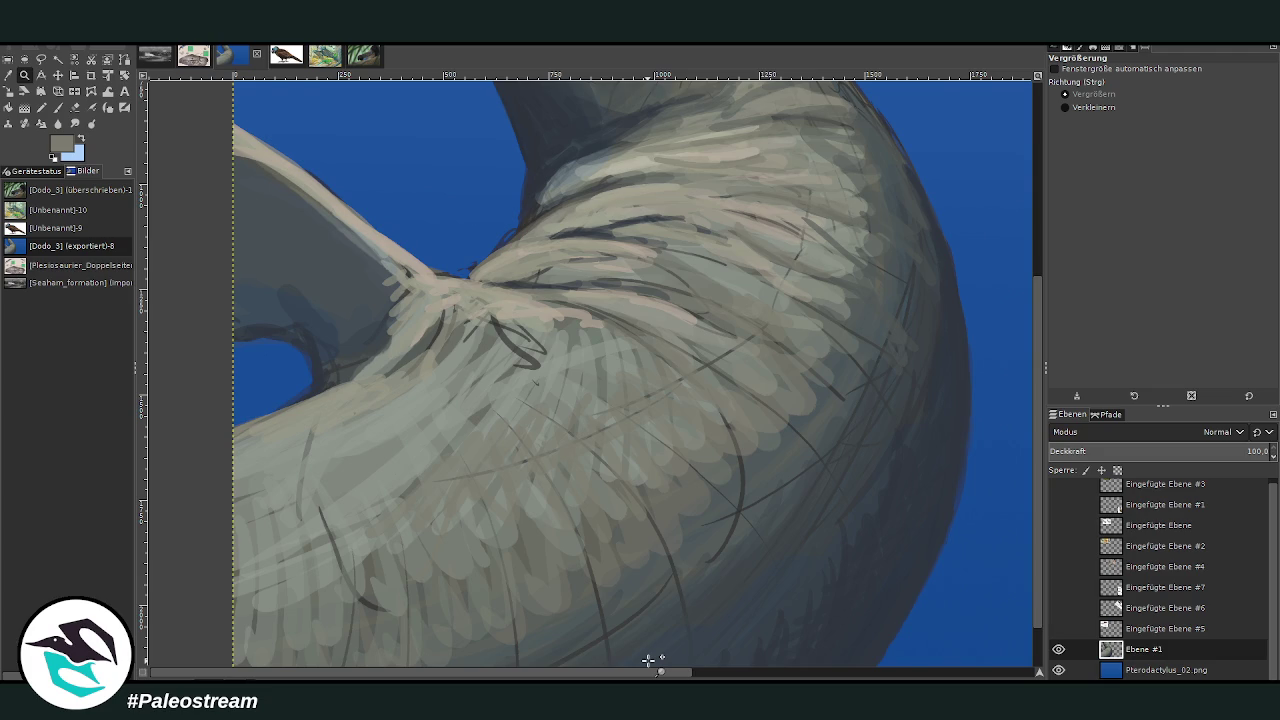
{"action": "left_click", "coordinate": [77, 125]}
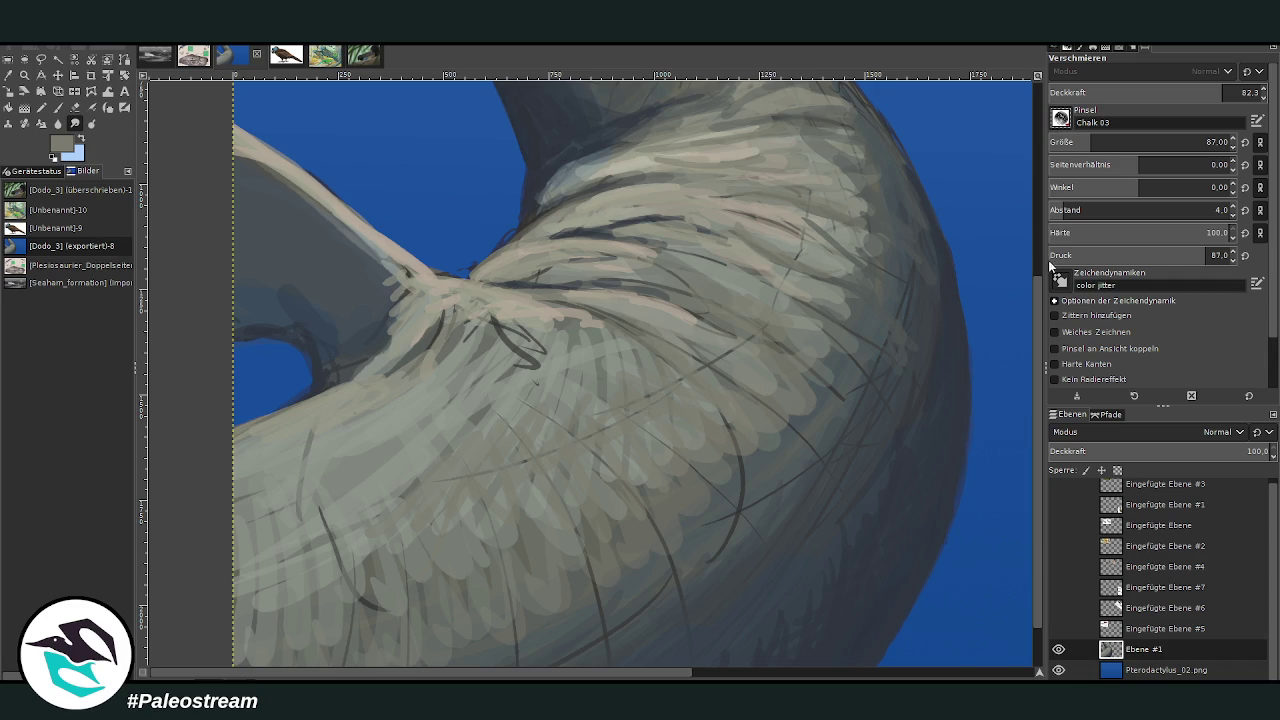
Smudge the mid-body feather strokes with the Scales_3 brush, then set size 342 and spacing 47
{"action": "key", "text": "period"}
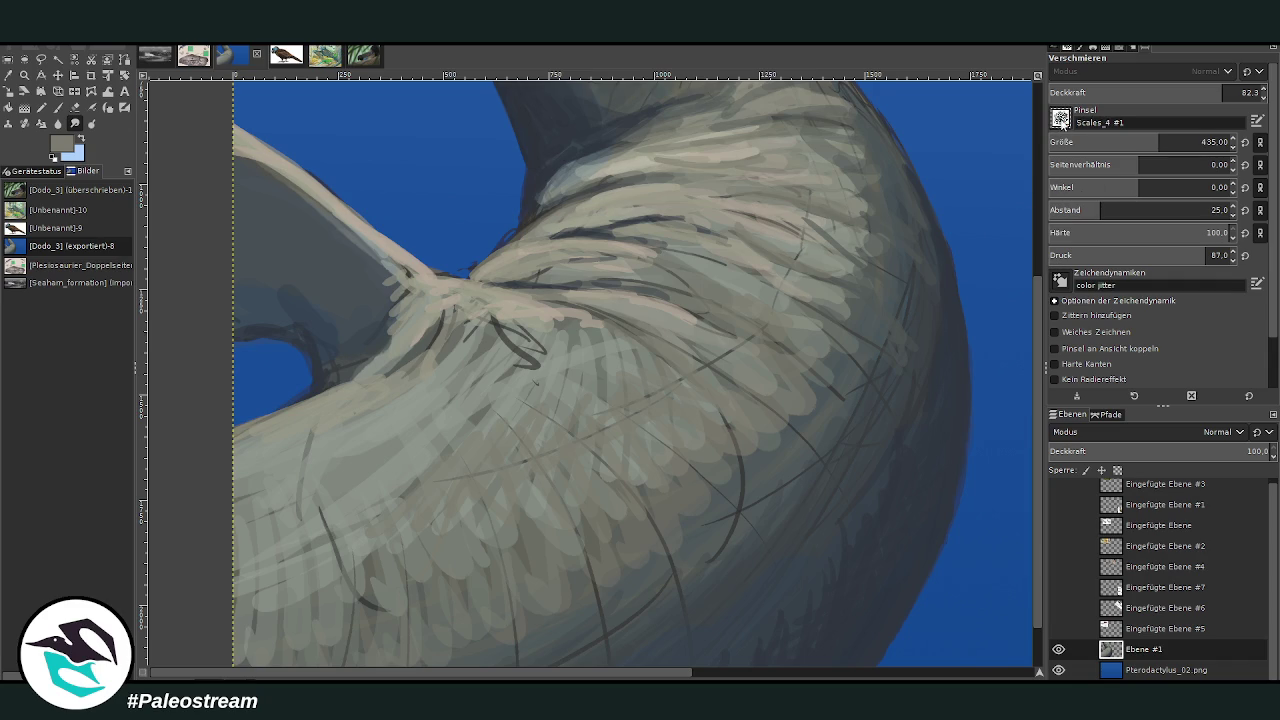
{"action": "key", "text": "comma"}
{"action": "mouse_move", "coordinate": [511, 466]}
{"action": "left_mouse_down"}
{"action": "mouse_move", "coordinate": [470, 450]}
{"action": "mouse_move", "coordinate": [630, 406]}
{"action": "mouse_move", "coordinate": [740, 555]}
{"action": "mouse_move", "coordinate": [797, 415]}
{"action": "left_mouse_up"}
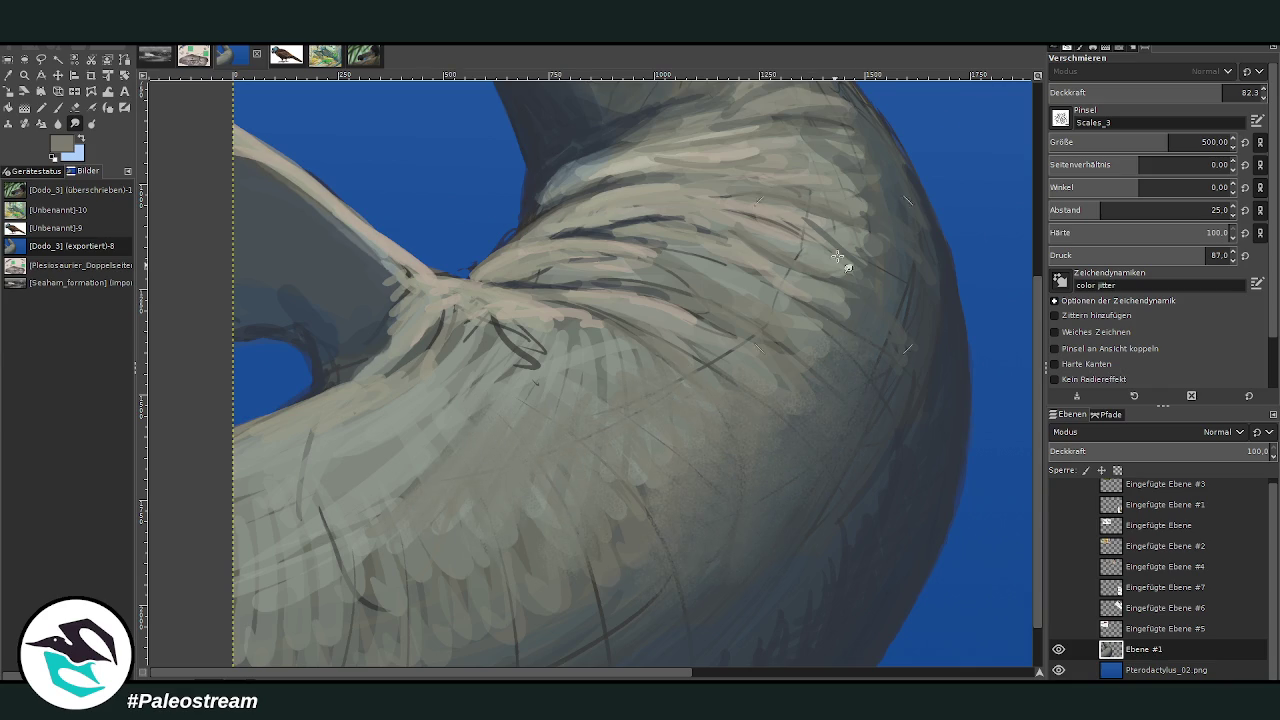
{"action": "left_click_drag", "start_coordinate": [1100, 208], "coordinate": [1124, 208]}
{"action": "left_click_drag", "start_coordinate": [1168, 140], "coordinate": [1145, 140]}
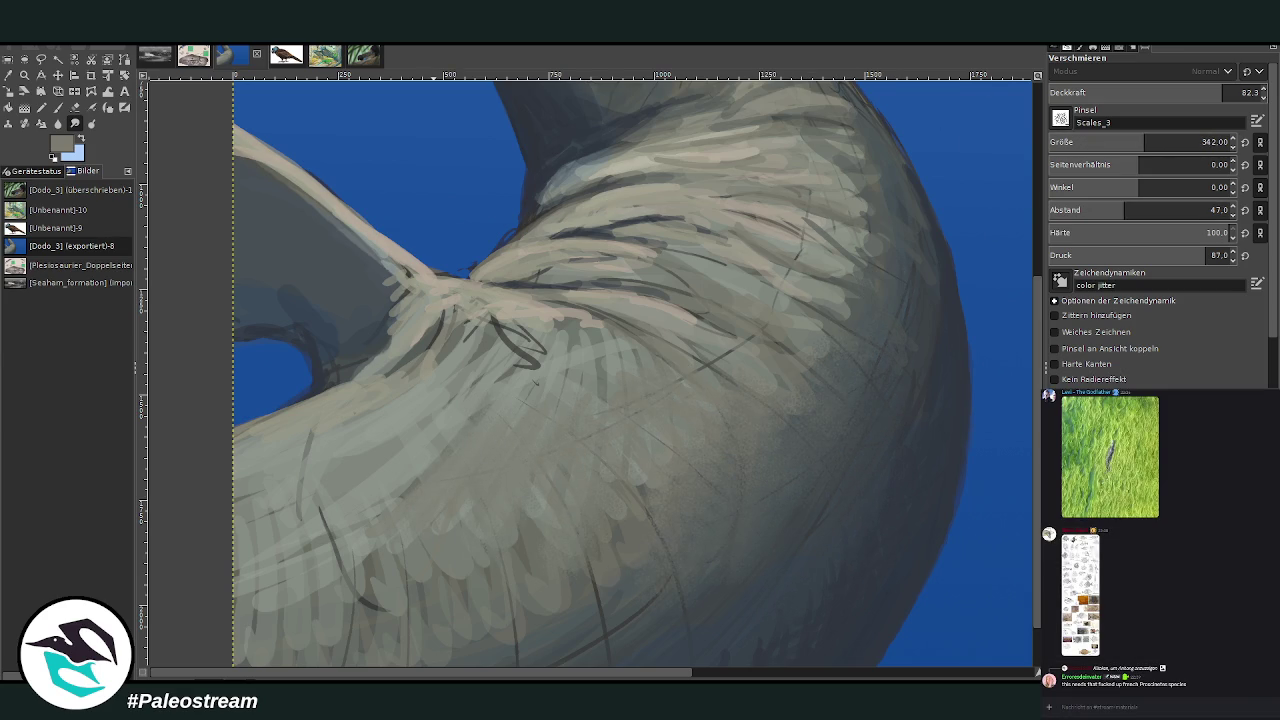
View and close the shared comic image, then smooth the lower-left and mid-body texture
{"action": "left_click", "coordinate": [1077, 638]}
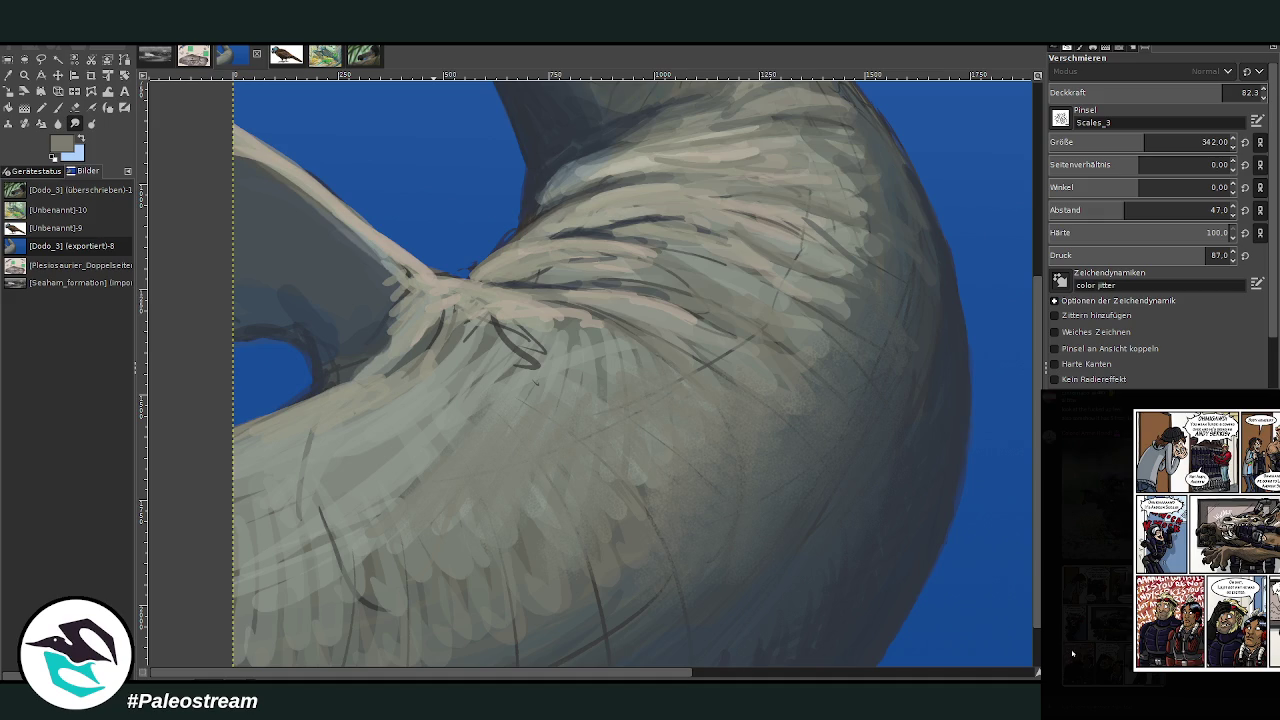
{"action": "left_click", "coordinate": [1072, 652]}
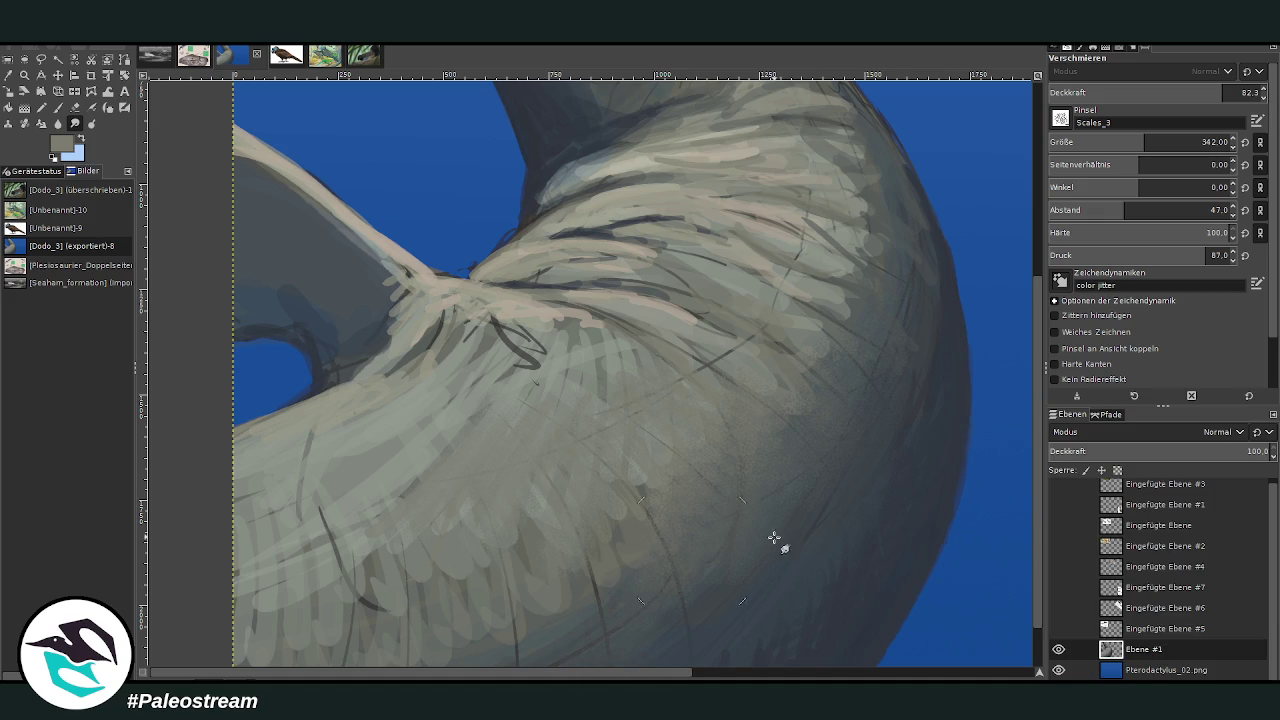
{"action": "scroll", "coordinate": [1037, 644], "scroll_direction": "down", "scroll_amount": 1}
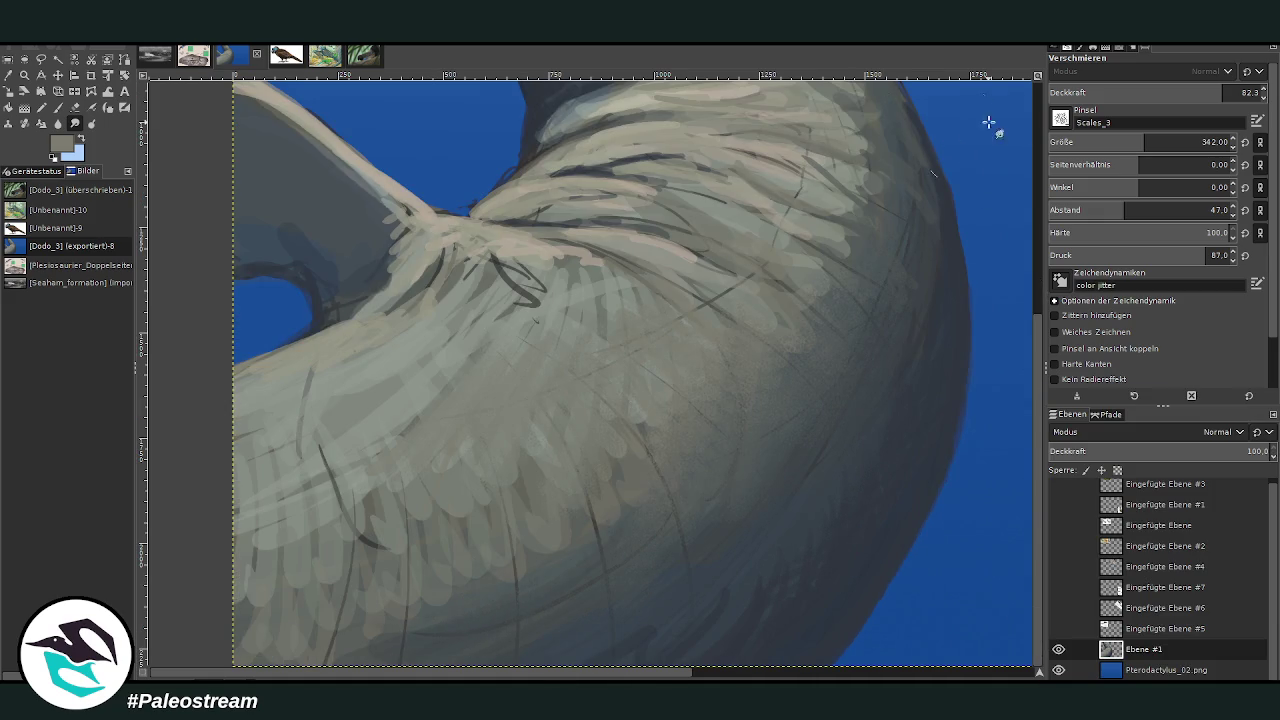
{"action": "key", "text": "comma"}
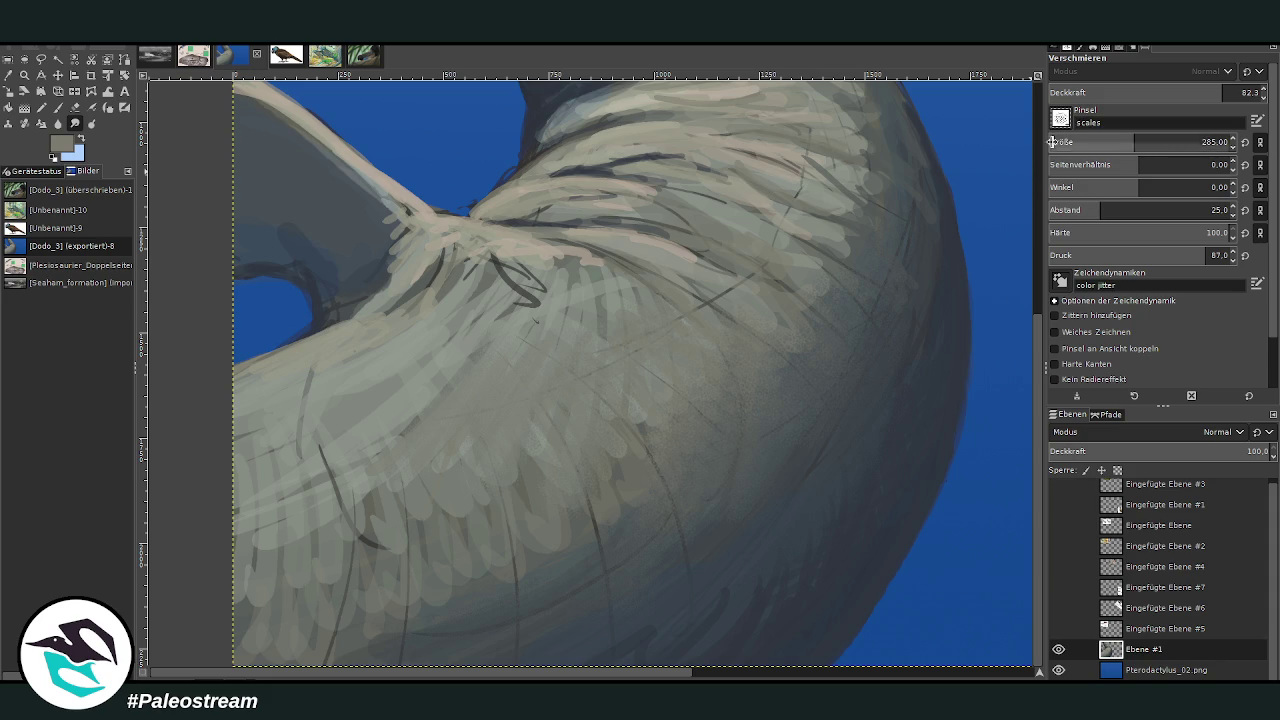
{"action": "mouse_move", "coordinate": [455, 632]}
{"action": "left_mouse_down"}
{"action": "mouse_move", "coordinate": [343, 623]}
{"action": "mouse_move", "coordinate": [320, 457]}
{"action": "mouse_move", "coordinate": [400, 471]}
{"action": "left_mouse_up"}
{"action": "mouse_move", "coordinate": [540, 558]}
{"action": "left_mouse_down"}
{"action": "mouse_move", "coordinate": [663, 480]}
{"action": "mouse_move", "coordinate": [480, 591]}
{"action": "mouse_move", "coordinate": [677, 486]}
{"action": "mouse_move", "coordinate": [700, 575]}
{"action": "mouse_move", "coordinate": [775, 590]}
{"action": "mouse_move", "coordinate": [897, 374]}
{"action": "mouse_move", "coordinate": [903, 240]}
{"action": "mouse_move", "coordinate": [870, 268]}
{"action": "mouse_move", "coordinate": [806, 214]}
{"action": "mouse_move", "coordinate": [714, 286]}
{"action": "mouse_move", "coordinate": [509, 286]}
{"action": "mouse_move", "coordinate": [394, 357]}
{"action": "mouse_move", "coordinate": [195, 440]}
{"action": "mouse_move", "coordinate": [428, 257]}
{"action": "mouse_move", "coordinate": [362, 262]}
{"action": "mouse_move", "coordinate": [343, 243]}
{"action": "mouse_move", "coordinate": [374, 206]}
{"action": "mouse_move", "coordinate": [281, 111]}
{"action": "left_mouse_up"}
At smudge size 322, blend the left flipper's shadow and the shaded right side of the body
{"action": "left_click_drag", "start_coordinate": [1037, 540], "coordinate": [1037, 430]}
{"action": "scroll", "coordinate": [1100, 142], "scroll_direction": "up", "scroll_amount": 3}
{"action": "type", "text": "322"}
{"action": "key", "text": "Return"}
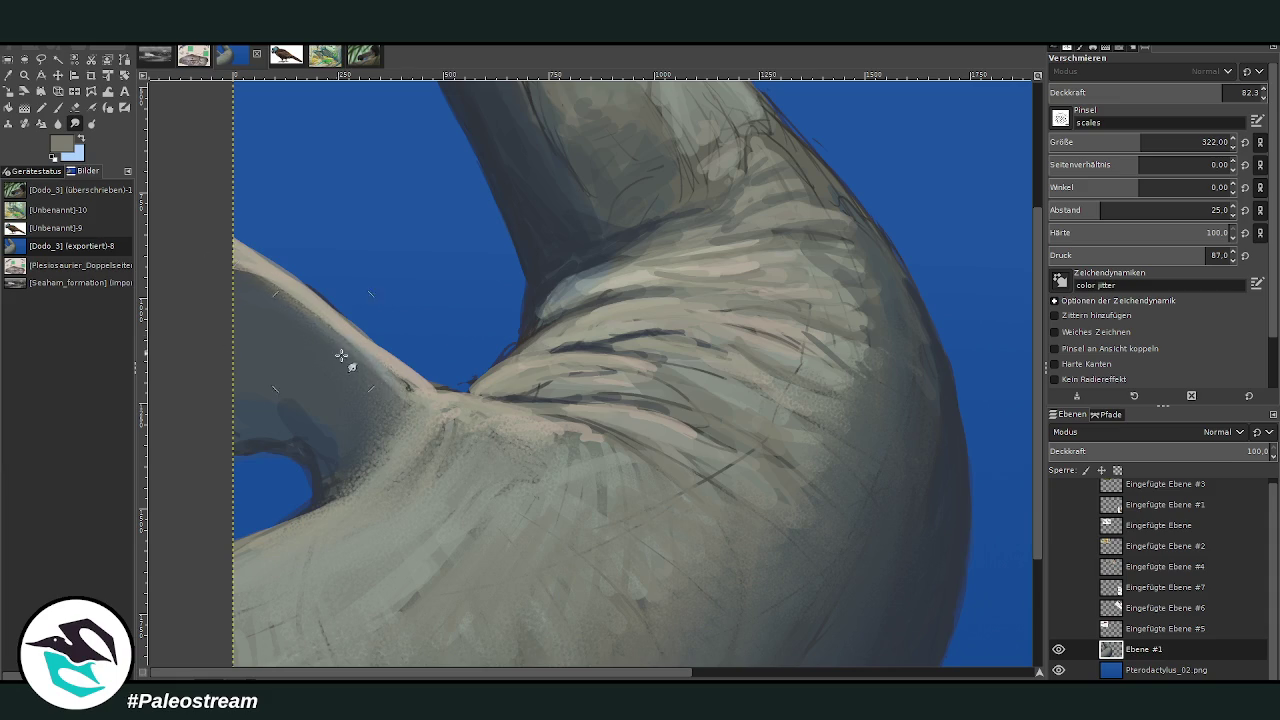
{"action": "mouse_move", "coordinate": [335, 383]}
{"action": "left_mouse_down"}
{"action": "mouse_move", "coordinate": [337, 457]}
{"action": "mouse_move", "coordinate": [258, 375]}
{"action": "left_mouse_up"}
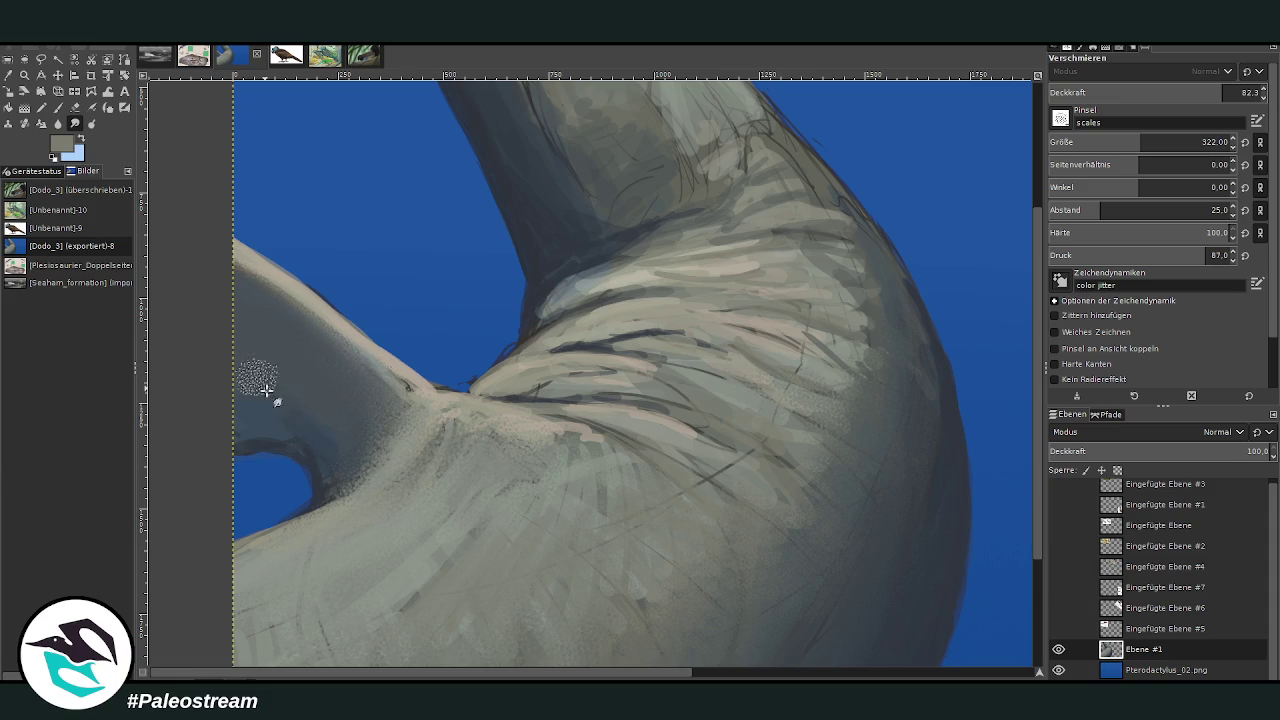
{"action": "mouse_move", "coordinate": [736, 277]}
{"action": "left_mouse_down"}
{"action": "mouse_move", "coordinate": [857, 357]}
{"action": "mouse_move", "coordinate": [834, 349]}
{"action": "mouse_move", "coordinate": [774, 380]}
{"action": "mouse_move", "coordinate": [677, 491]}
{"action": "mouse_move", "coordinate": [723, 429]}
{"action": "mouse_move", "coordinate": [531, 394]}
{"action": "mouse_move", "coordinate": [678, 374]}
{"action": "mouse_move", "coordinate": [834, 377]}
{"action": "mouse_move", "coordinate": [745, 431]}
{"action": "mouse_move", "coordinate": [670, 447]}
{"action": "mouse_move", "coordinate": [650, 582]}
{"action": "mouse_move", "coordinate": [565, 518]}
{"action": "mouse_move", "coordinate": [675, 503]}
{"action": "mouse_move", "coordinate": [783, 609]}
{"action": "mouse_move", "coordinate": [811, 660]}
{"action": "mouse_move", "coordinate": [937, 465]}
{"action": "left_mouse_up"}
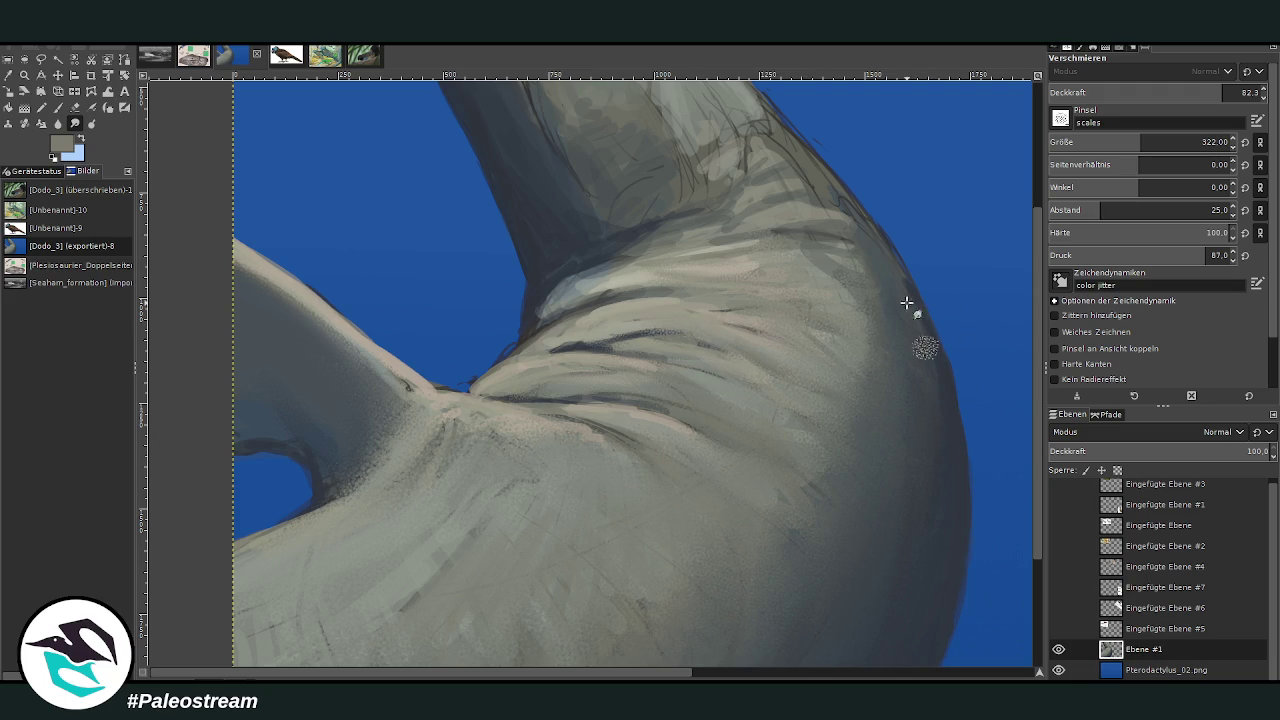
At 89.3 opacity and size 220, smooth the neck's right edge and its dark scribble
{"action": "scroll", "coordinate": [1032, 464], "scroll_direction": "up", "scroll_amount": 3}
{"action": "mouse_move", "coordinate": [776, 355]}
{"action": "left_mouse_down"}
{"action": "mouse_move", "coordinate": [820, 346]}
{"action": "mouse_move", "coordinate": [789, 271]}
{"action": "mouse_move", "coordinate": [837, 323]}
{"action": "left_mouse_up"}
{"action": "left_click", "coordinate": [1240, 91]}
{"action": "left_click", "coordinate": [1122, 141]}
{"action": "left_click_drag", "start_coordinate": [789, 262], "coordinate": [894, 400]}
{"action": "mouse_move", "coordinate": [748, 232]}
{"action": "left_mouse_down"}
{"action": "mouse_move", "coordinate": [837, 354]}
{"action": "mouse_move", "coordinate": [851, 486]}
{"action": "left_mouse_up"}
{"action": "scroll", "coordinate": [1031, 560], "scroll_direction": "down", "scroll_amount": 5}
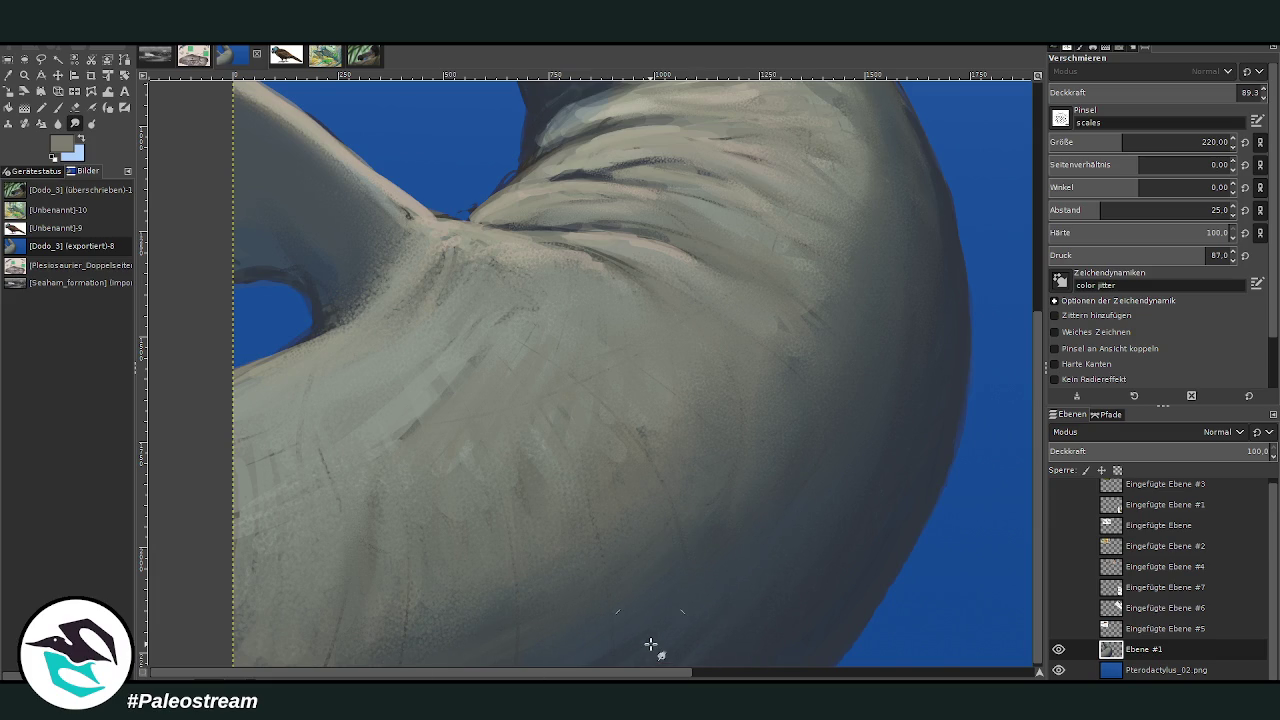
{"action": "scroll", "coordinate": [650, 645], "scroll_direction": "down", "scroll_amount": 2}
{"action": "scroll", "coordinate": [650, 645], "scroll_direction": "down", "scroll_amount": 1}
Zoom in on the head and eye and sample a pale beige from the snout
{"action": "key", "text": "z"}
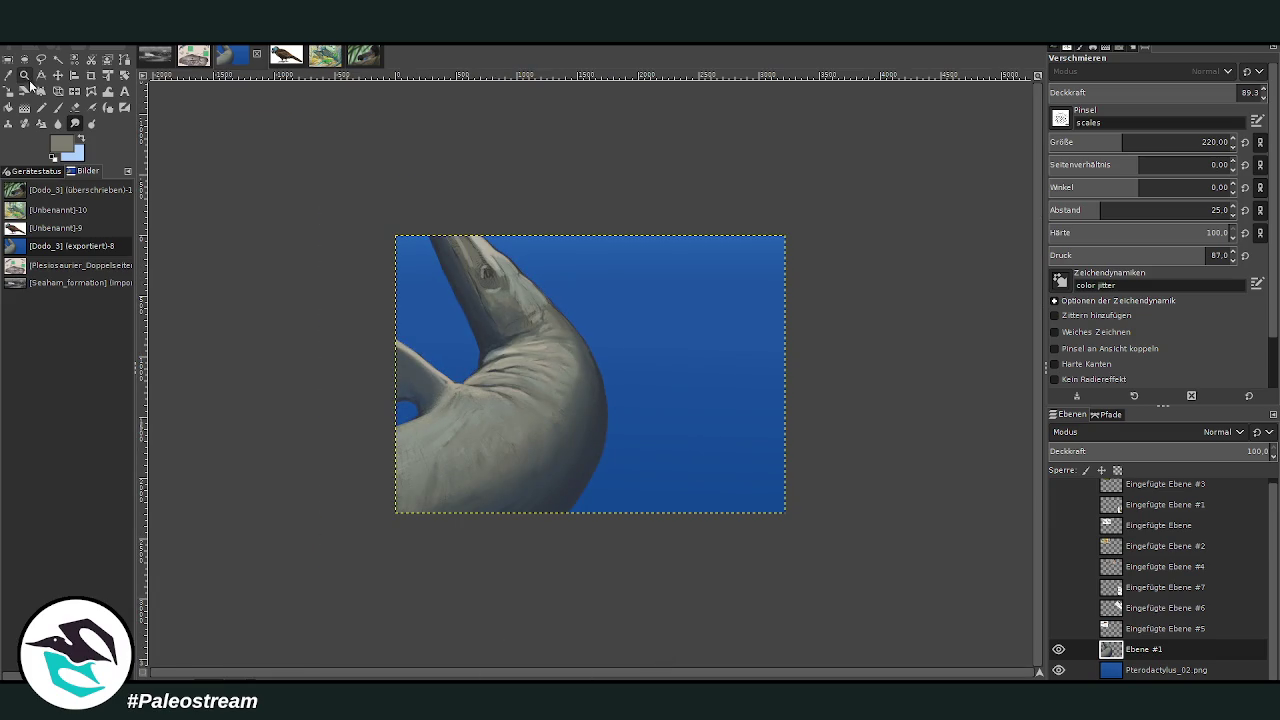
{"action": "left_click_drag", "start_coordinate": [432, 190], "coordinate": [610, 370]}
{"action": "left_click_drag", "start_coordinate": [340, 151], "coordinate": [716, 528]}
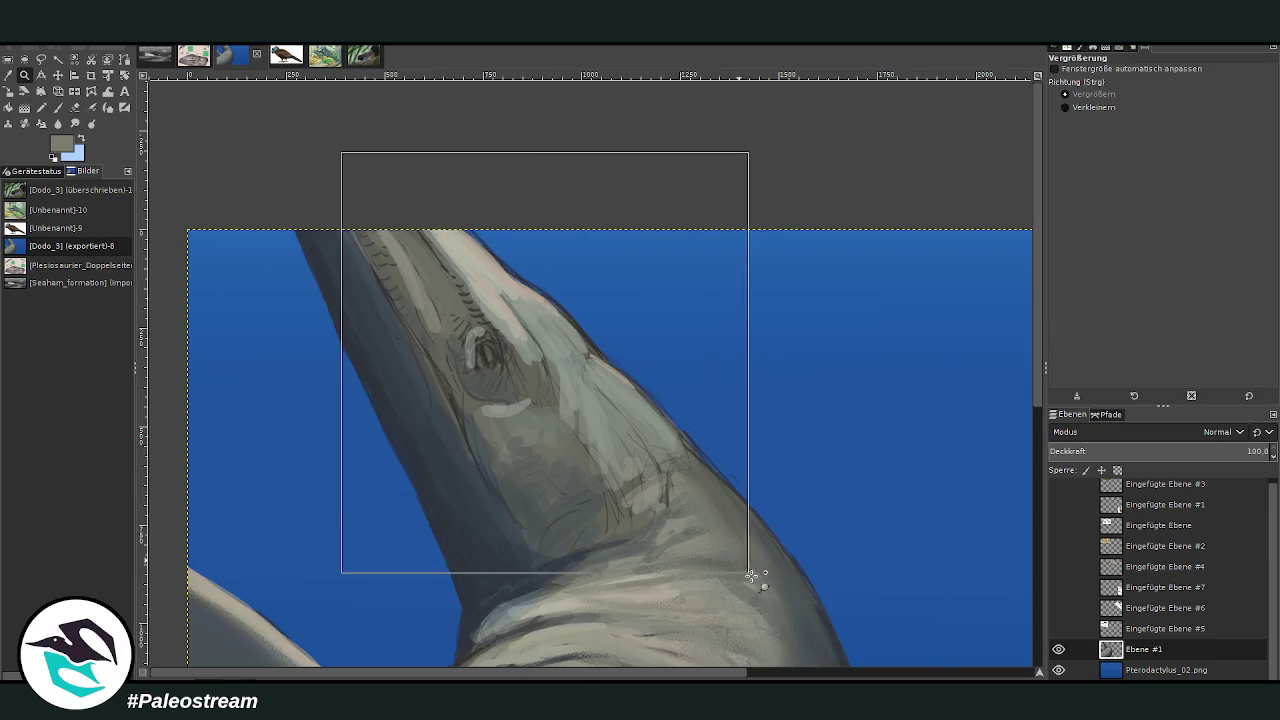
{"action": "key", "text": "o"}
{"action": "left_click", "coordinate": [586, 282]}
{"action": "key", "text": "p"}
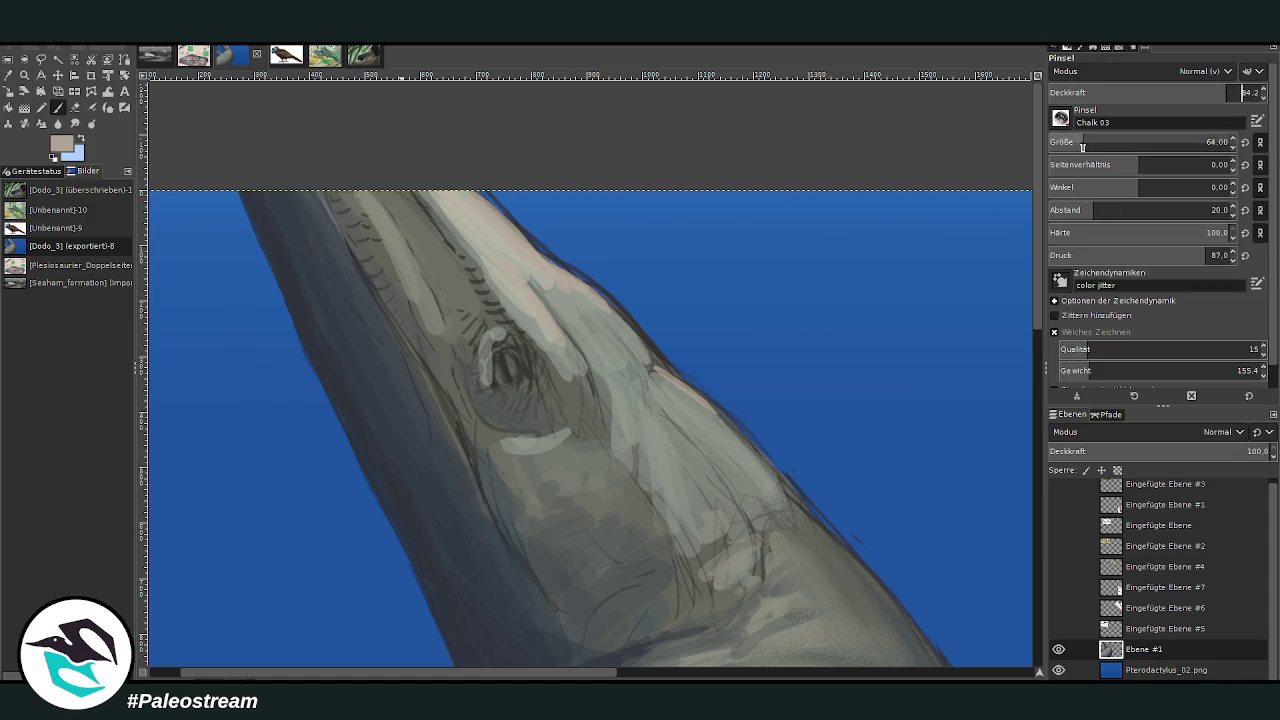
Paint pale highlights along the upper snout and head edge with the brush at size 46
{"action": "mouse_move", "coordinate": [651, 363]}
{"action": "left_mouse_down"}
{"action": "mouse_move", "coordinate": [591, 284]}
{"action": "mouse_move", "coordinate": [513, 232]}
{"action": "left_mouse_up"}
{"action": "key", "text": "bracketright"}
{"action": "key", "text": "bracketright"}
{"action": "mouse_move", "coordinate": [564, 275]}
{"action": "left_mouse_down"}
{"action": "mouse_move", "coordinate": [448, 166]}
{"action": "mouse_move", "coordinate": [466, 171]}
{"action": "left_mouse_up"}
{"action": "left_click_drag", "start_coordinate": [545, 255], "coordinate": [470, 176]}
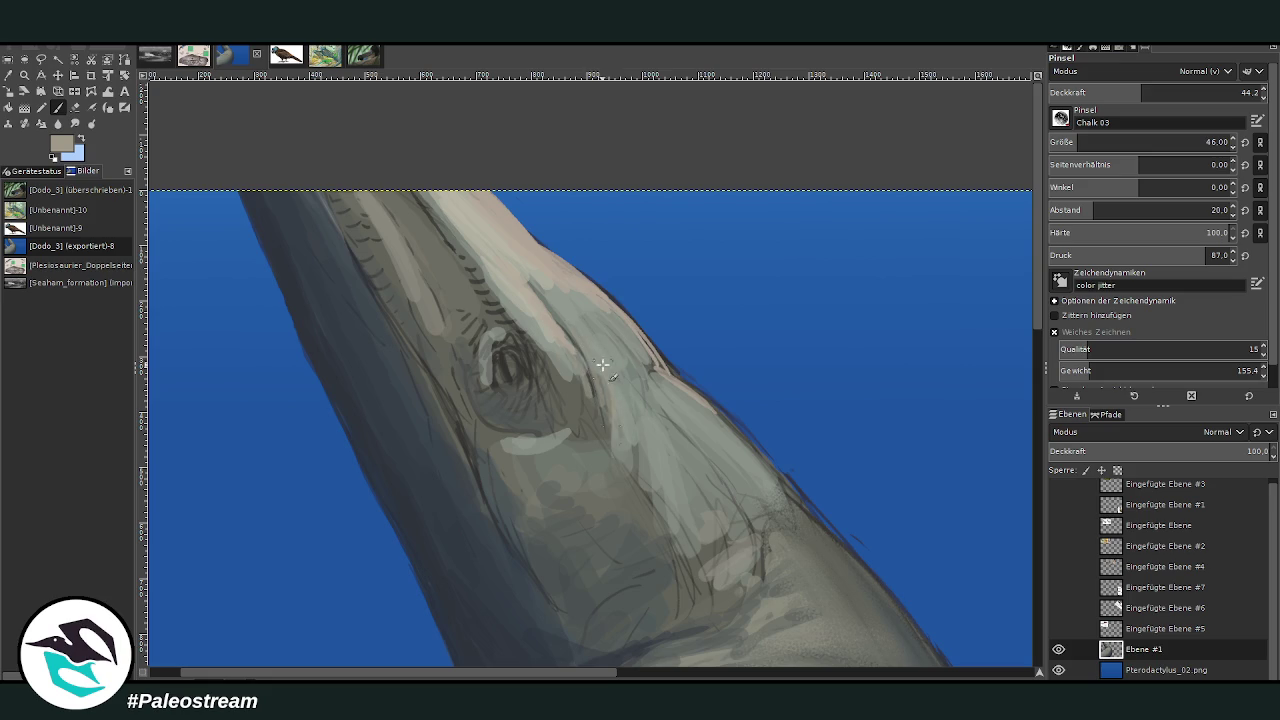
{"action": "mouse_move", "coordinate": [630, 380]}
{"action": "left_mouse_down"}
{"action": "mouse_move", "coordinate": [765, 545]}
{"action": "mouse_move", "coordinate": [767, 449]}
{"action": "left_mouse_up"}
Enlarge the brush to 92 and add light chalk strokes across the upper neck and chest
{"action": "scroll", "coordinate": [714, 260], "scroll_direction": "down", "scroll_amount": 5}
{"action": "left_click_drag", "start_coordinate": [756, 321], "coordinate": [690, 358]}
{"action": "left_click_drag", "start_coordinate": [1080, 142], "coordinate": [1094, 132]}
{"action": "mouse_move", "coordinate": [752, 326]}
{"action": "left_mouse_down"}
{"action": "mouse_move", "coordinate": [690, 362]}
{"action": "mouse_move", "coordinate": [790, 345]}
{"action": "left_mouse_up"}
{"action": "mouse_move", "coordinate": [730, 375]}
{"action": "left_mouse_down"}
{"action": "mouse_move", "coordinate": [640, 392]}
{"action": "mouse_move", "coordinate": [668, 375]}
{"action": "mouse_move", "coordinate": [548, 432]}
{"action": "mouse_move", "coordinate": [668, 446]}
{"action": "left_mouse_up"}
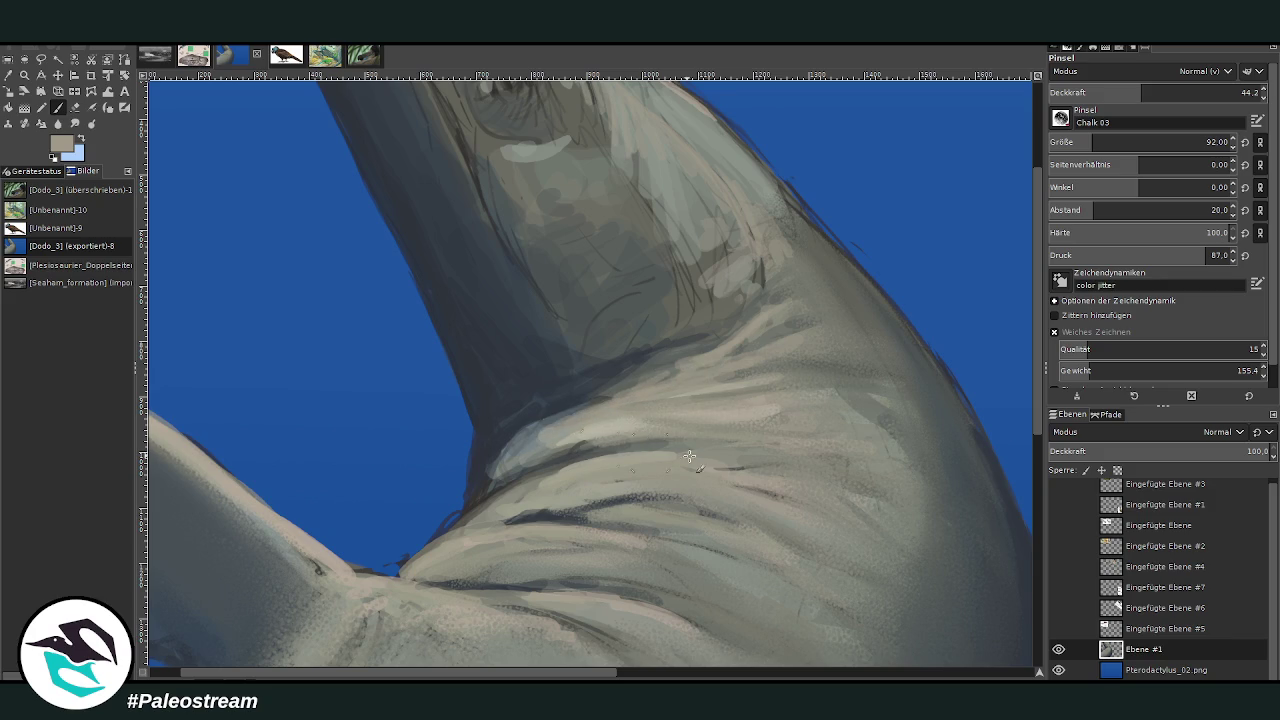
Paint dark chest folds at 36.3 opacity and cover the blue notch along the body edge
{"action": "mouse_move", "coordinate": [533, 497]}
{"action": "left_mouse_down"}
{"action": "mouse_move", "coordinate": [714, 500]}
{"action": "mouse_move", "coordinate": [775, 540]}
{"action": "left_mouse_up"}
{"action": "left_click_drag", "start_coordinate": [660, 497], "coordinate": [594, 511]}
{"action": "key", "text": "less"}
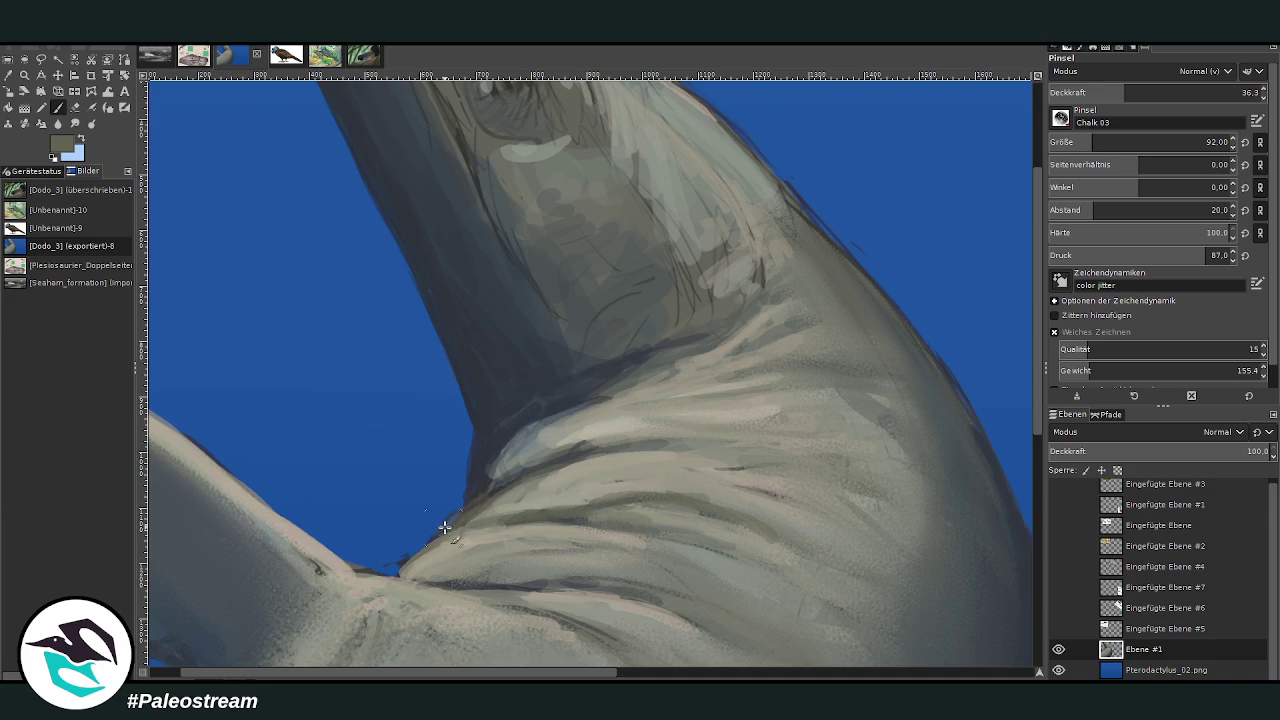
{"action": "mouse_move", "coordinate": [444, 533]}
{"action": "left_mouse_down"}
{"action": "mouse_move", "coordinate": [434, 537]}
{"action": "mouse_move", "coordinate": [491, 586]}
{"action": "mouse_move", "coordinate": [620, 575]}
{"action": "mouse_move", "coordinate": [777, 588]}
{"action": "mouse_move", "coordinate": [691, 527]}
{"action": "mouse_move", "coordinate": [770, 538]}
{"action": "left_mouse_up"}
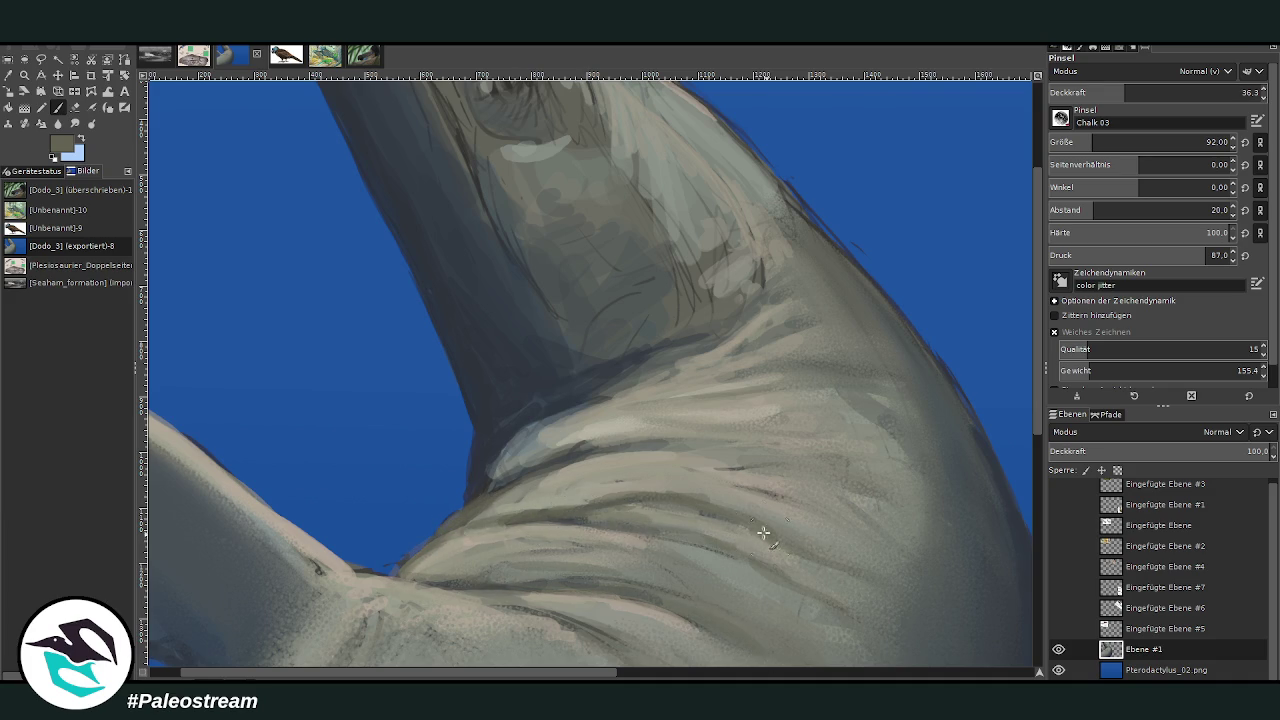
{"action": "mouse_move", "coordinate": [599, 499]}
{"action": "left_mouse_down"}
{"action": "mouse_move", "coordinate": [535, 510]}
{"action": "mouse_move", "coordinate": [731, 471]}
{"action": "mouse_move", "coordinate": [790, 490]}
{"action": "mouse_move", "coordinate": [845, 476]}
{"action": "mouse_move", "coordinate": [780, 456]}
{"action": "mouse_move", "coordinate": [605, 443]}
{"action": "mouse_move", "coordinate": [830, 390]}
{"action": "mouse_move", "coordinate": [640, 407]}
{"action": "mouse_move", "coordinate": [681, 377]}
{"action": "mouse_move", "coordinate": [565, 415]}
{"action": "mouse_move", "coordinate": [736, 327]}
{"action": "left_mouse_up"}
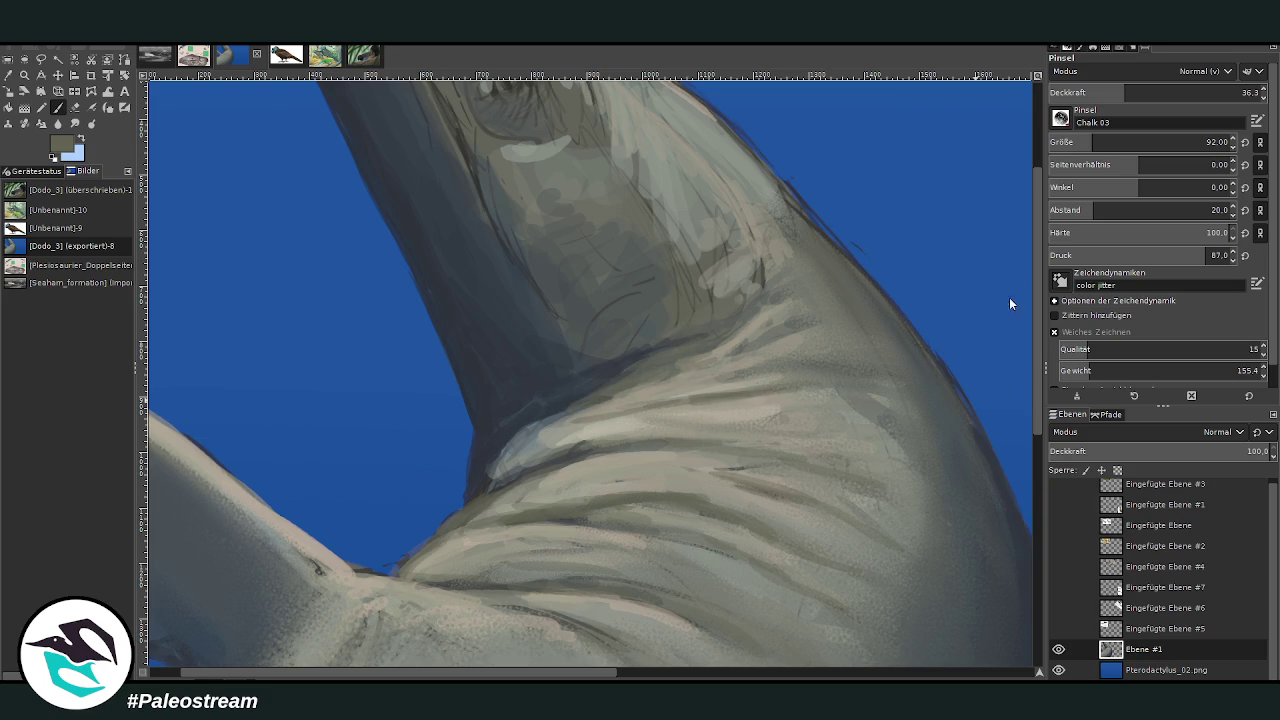
{"action": "scroll", "coordinate": [1032, 154], "scroll_direction": "up", "scroll_amount": 3}
{"action": "mouse_move", "coordinate": [729, 388]}
{"action": "left_mouse_down"}
{"action": "mouse_move", "coordinate": [765, 414]}
{"action": "mouse_move", "coordinate": [728, 392]}
{"action": "left_mouse_up"}
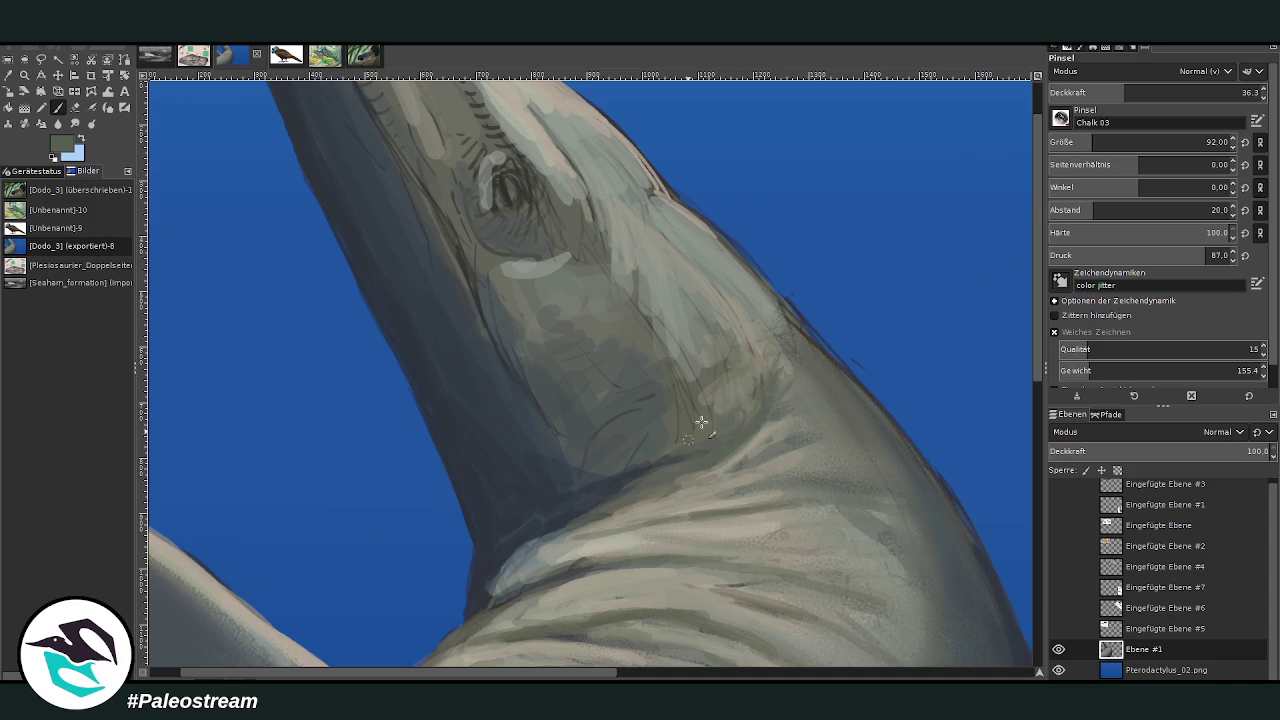
Add darker dabs below the jaw and set the brush to size 45 at 63.1 opacity
{"action": "left_click_drag", "start_coordinate": [584, 326], "coordinate": [563, 353]}
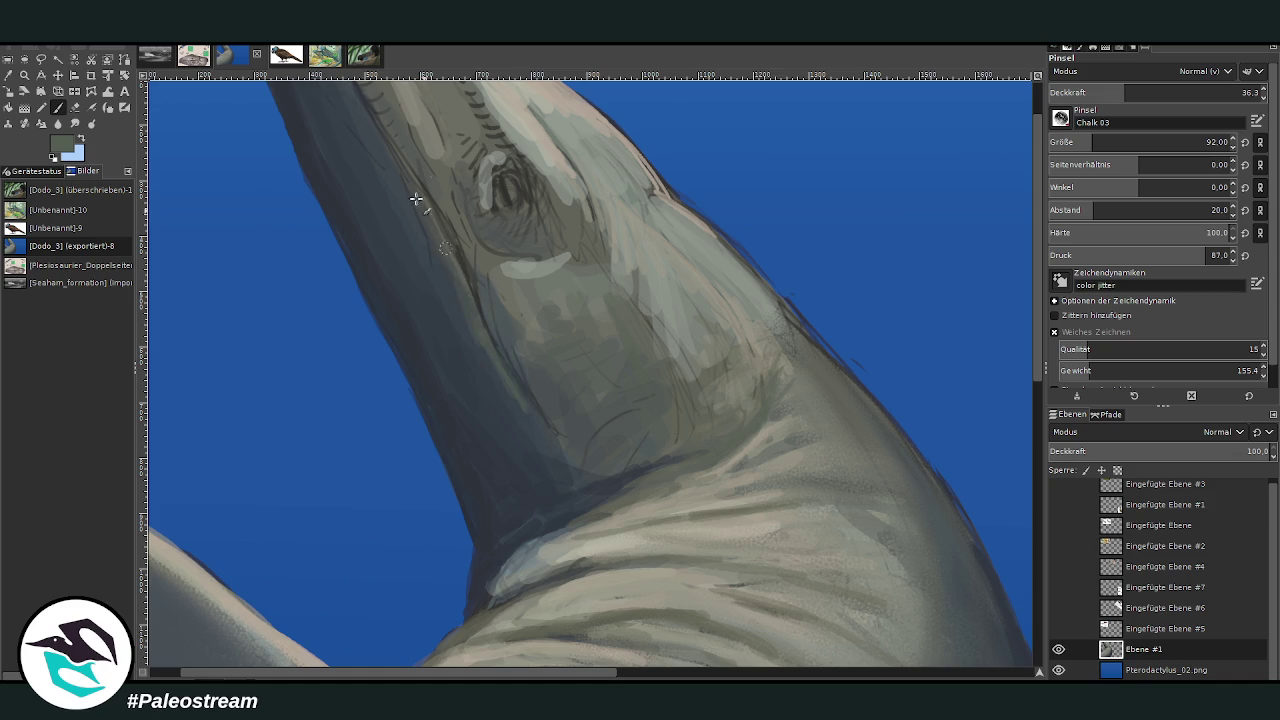
{"action": "scroll", "coordinate": [497, 287], "scroll_direction": "up", "scroll_amount": 2}
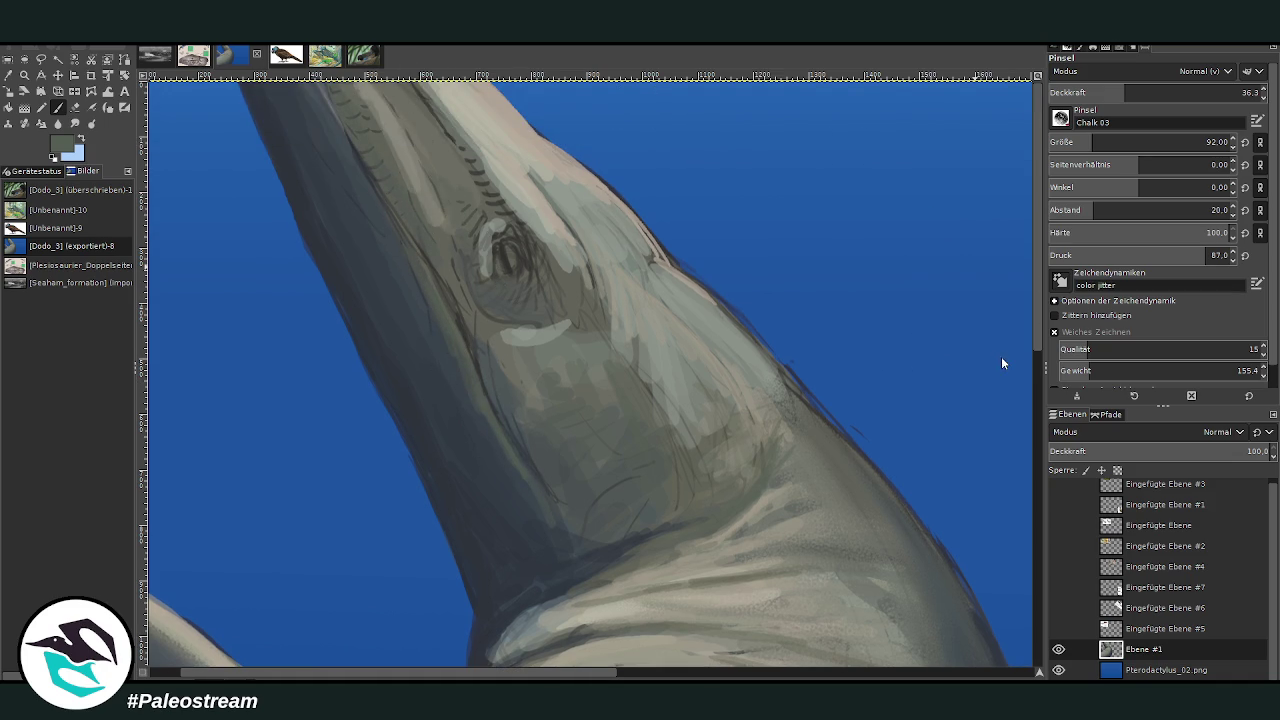
{"action": "key", "text": "greater"}
{"action": "key", "text": "greater"}
{"action": "key", "text": "greater"}
{"action": "key", "text": "bracketleft"}
{"action": "key", "text": "bracketleft"}
{"action": "key", "text": "bracketleft"}
{"action": "key", "text": "bracketright"}
{"action": "key", "text": "bracketright"}
{"action": "key", "text": "bracketright"}
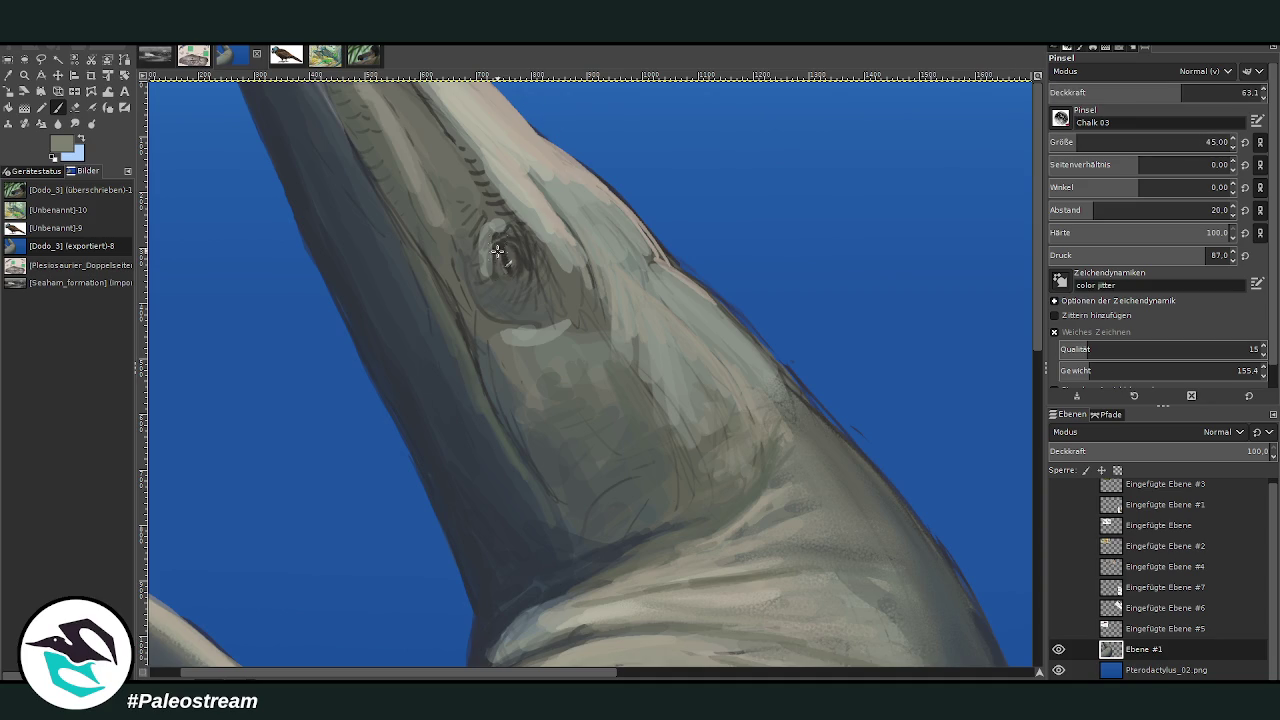
Outline the eye with a lighter curve and darken the eyelid and lower contour
{"action": "mouse_move", "coordinate": [499, 238]}
{"action": "left_mouse_down"}
{"action": "mouse_move", "coordinate": [513, 262]}
{"action": "mouse_move", "coordinate": [496, 284]}
{"action": "left_mouse_up"}
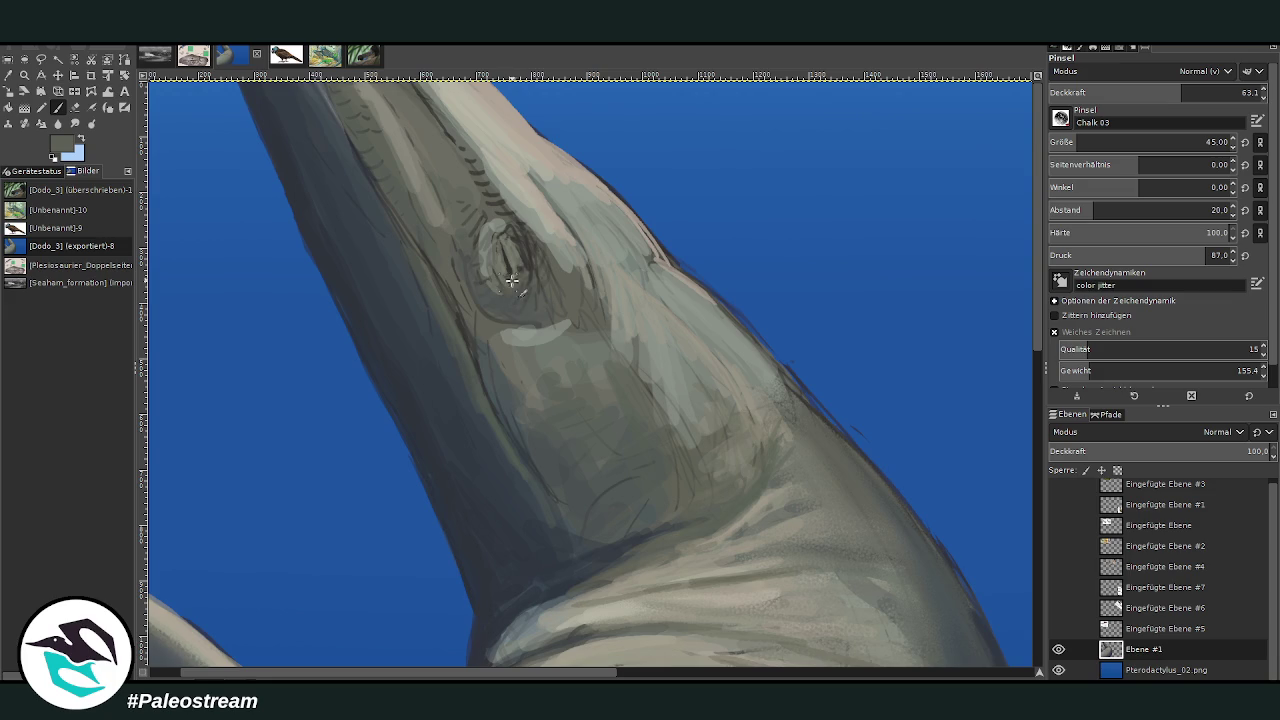
{"action": "mouse_move", "coordinate": [507, 236]}
{"action": "left_mouse_down"}
{"action": "mouse_move", "coordinate": [528, 266]}
{"action": "mouse_move", "coordinate": [500, 206]}
{"action": "mouse_move", "coordinate": [470, 180]}
{"action": "left_mouse_up"}
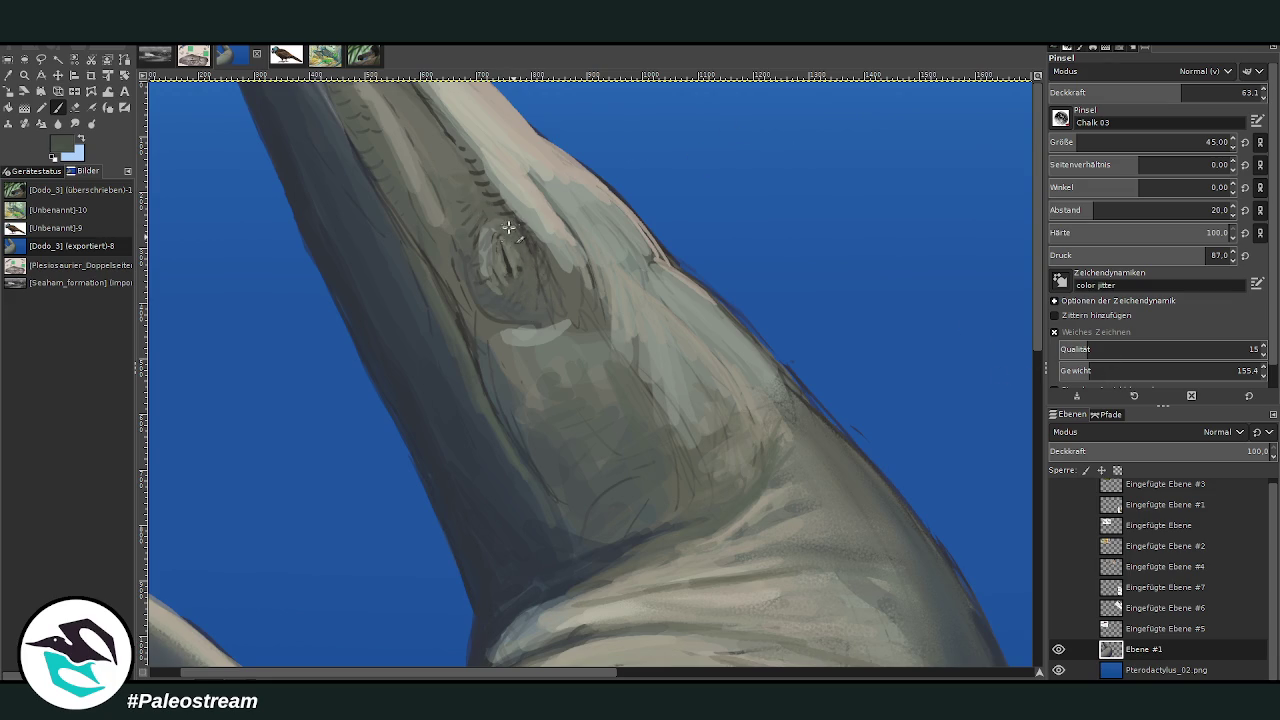
{"action": "mouse_move", "coordinate": [538, 292]}
{"action": "left_mouse_down"}
{"action": "mouse_move", "coordinate": [570, 320]}
{"action": "mouse_move", "coordinate": [512, 340]}
{"action": "mouse_move", "coordinate": [463, 283]}
{"action": "left_mouse_up"}
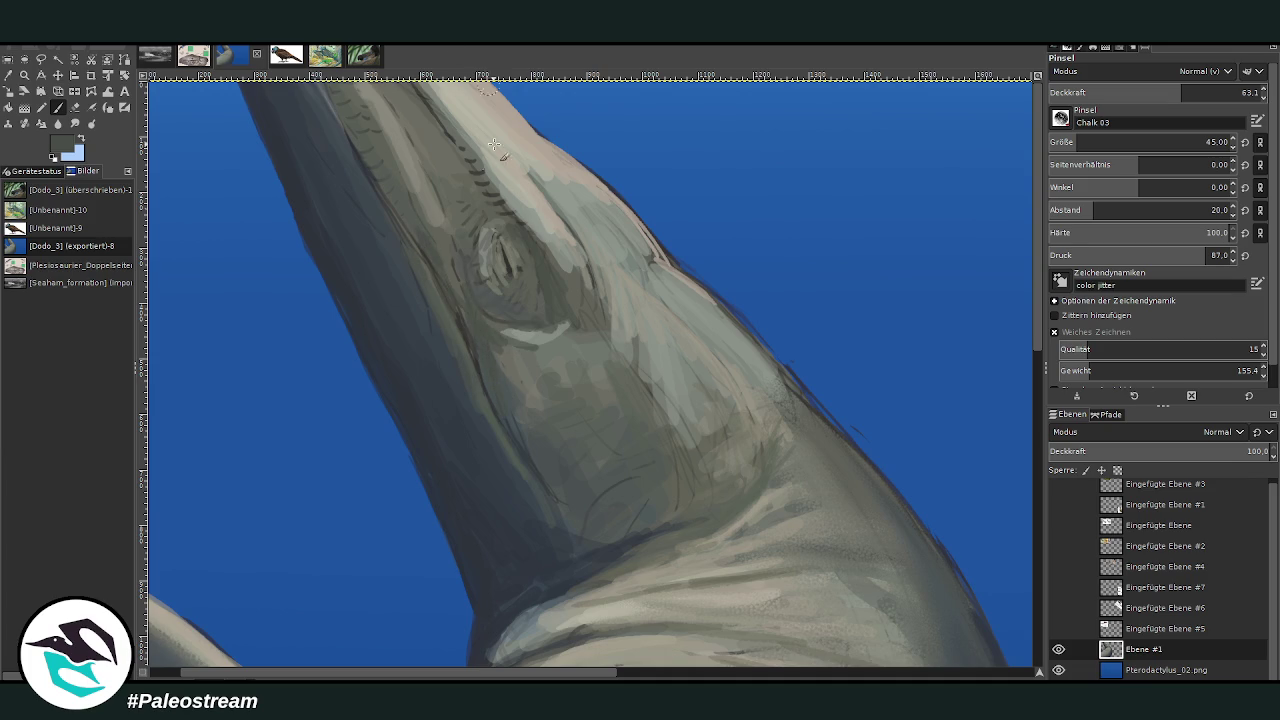
{"action": "left_click", "coordinate": [1084, 142]}
{"action": "left_click", "coordinate": [1241, 92]}
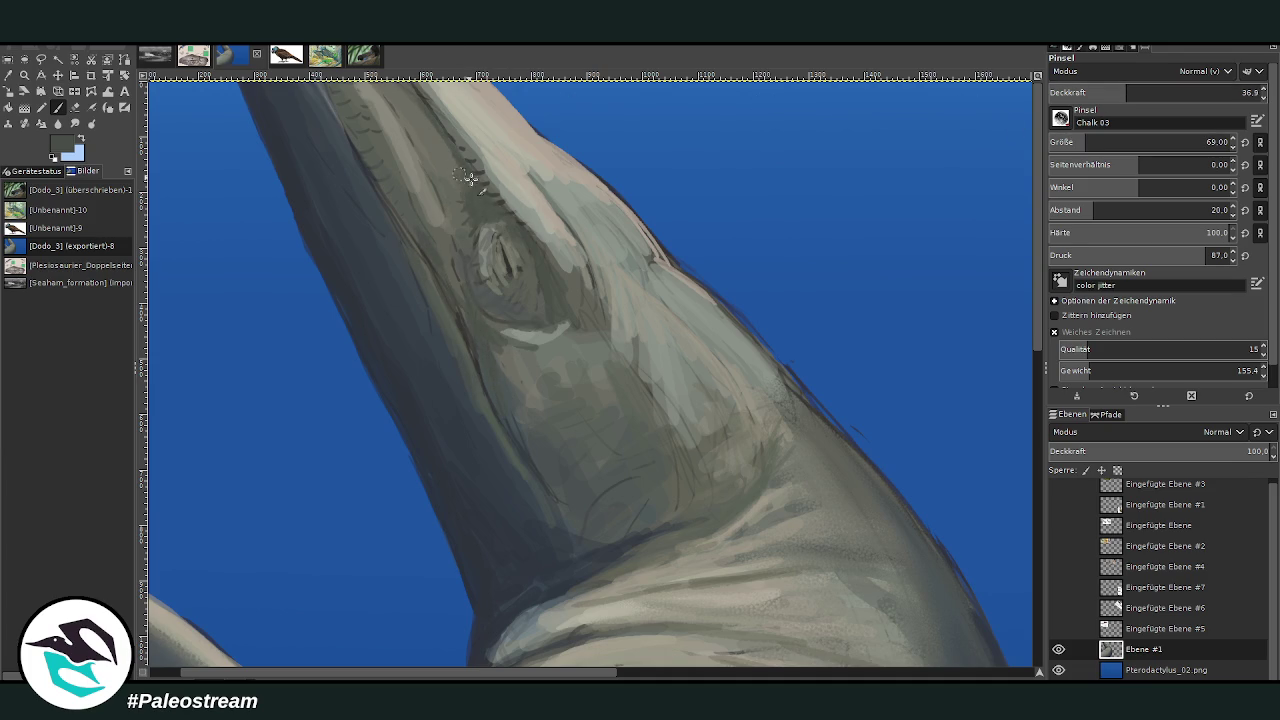
{"action": "left_click", "coordinate": [74, 107]}
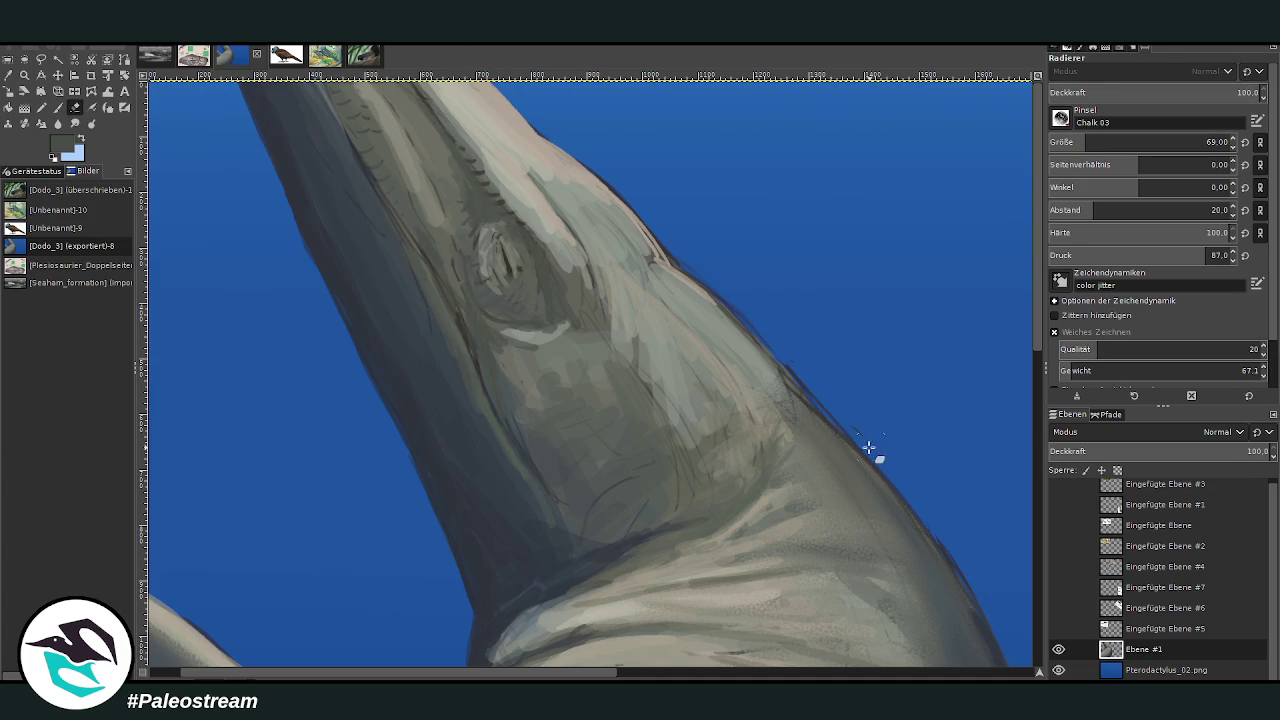
Erase stray marks along the neck's outer edge
{"action": "mouse_move", "coordinate": [795, 368]}
{"action": "left_mouse_down"}
{"action": "mouse_move", "coordinate": [966, 571]}
{"action": "mouse_move", "coordinate": [927, 510]}
{"action": "left_mouse_up"}
{"action": "left_click_drag", "start_coordinate": [686, 271], "coordinate": [754, 327]}
{"action": "left_click_drag", "start_coordinate": [712, 285], "coordinate": [654, 234]}
{"action": "mouse_move", "coordinate": [328, 323]}
{"action": "left_mouse_down"}
{"action": "mouse_move", "coordinate": [286, 209]}
{"action": "mouse_move", "coordinate": [290, 229]}
{"action": "left_mouse_up"}
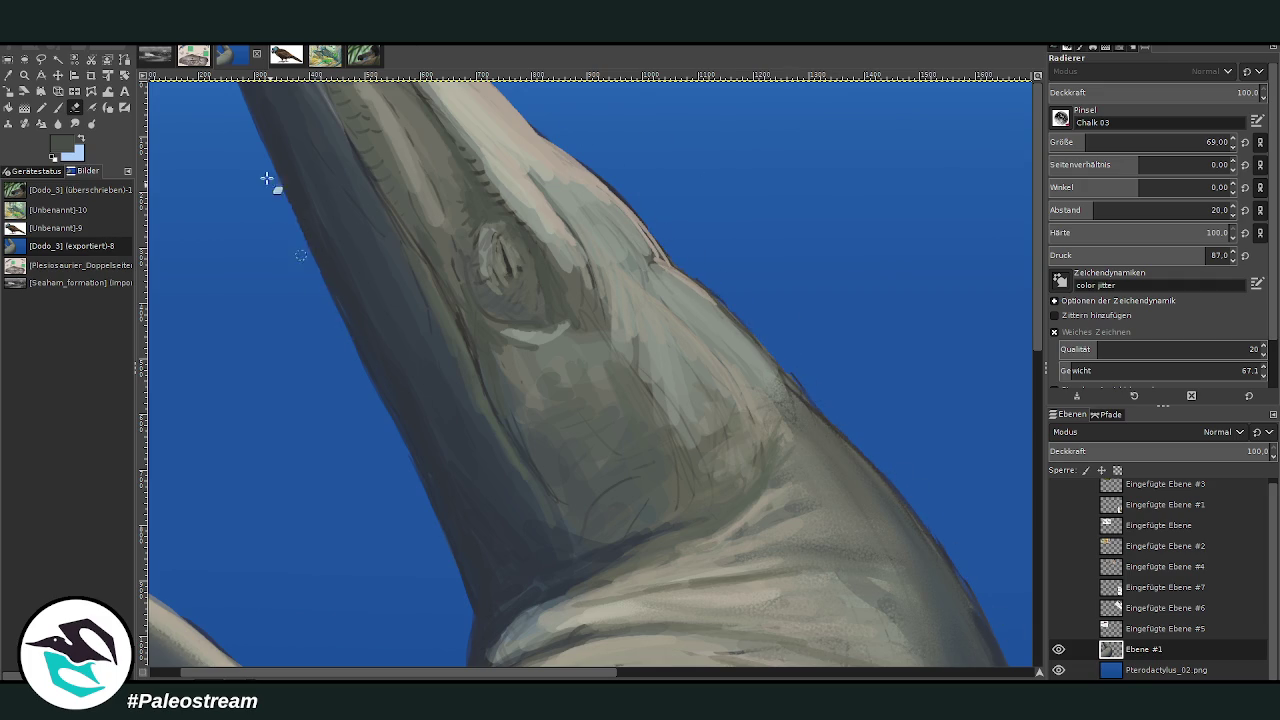
Sample the neck's beige as the paint colour and return to the paintbrush
{"action": "left_click", "coordinate": [8, 76]}
{"action": "left_click", "coordinate": [490, 112]}
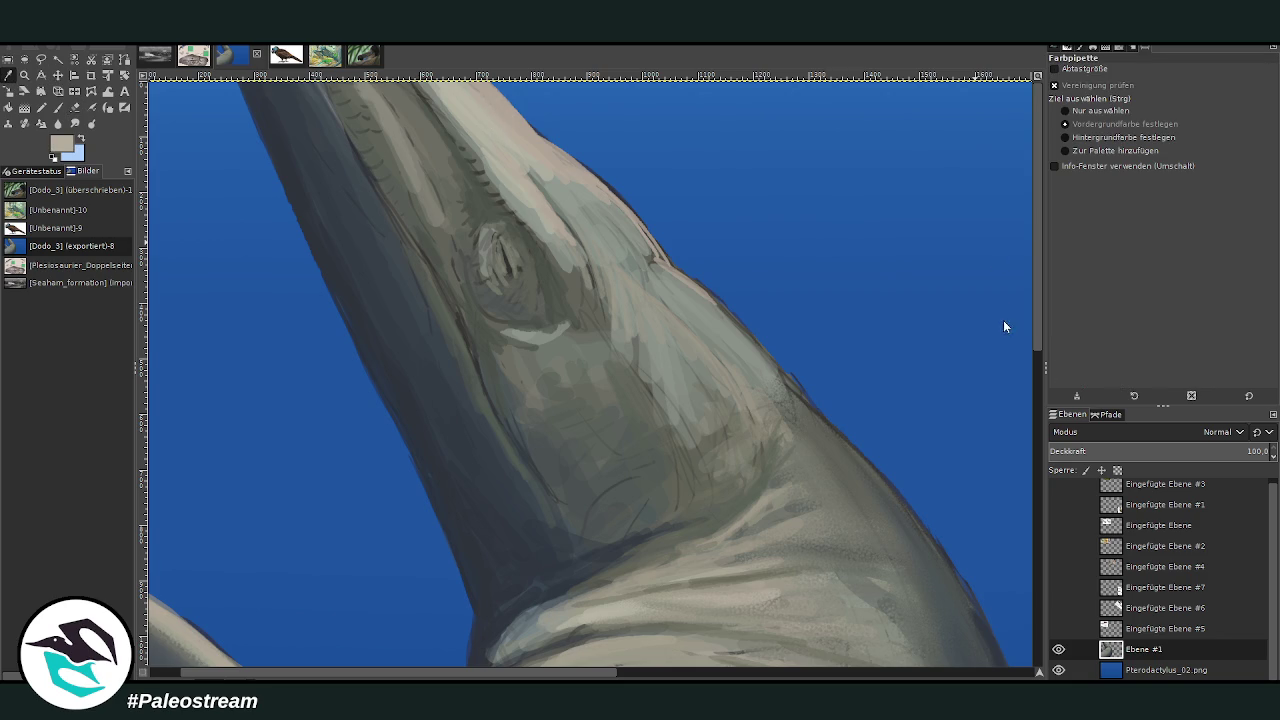
{"action": "key", "text": "p"}
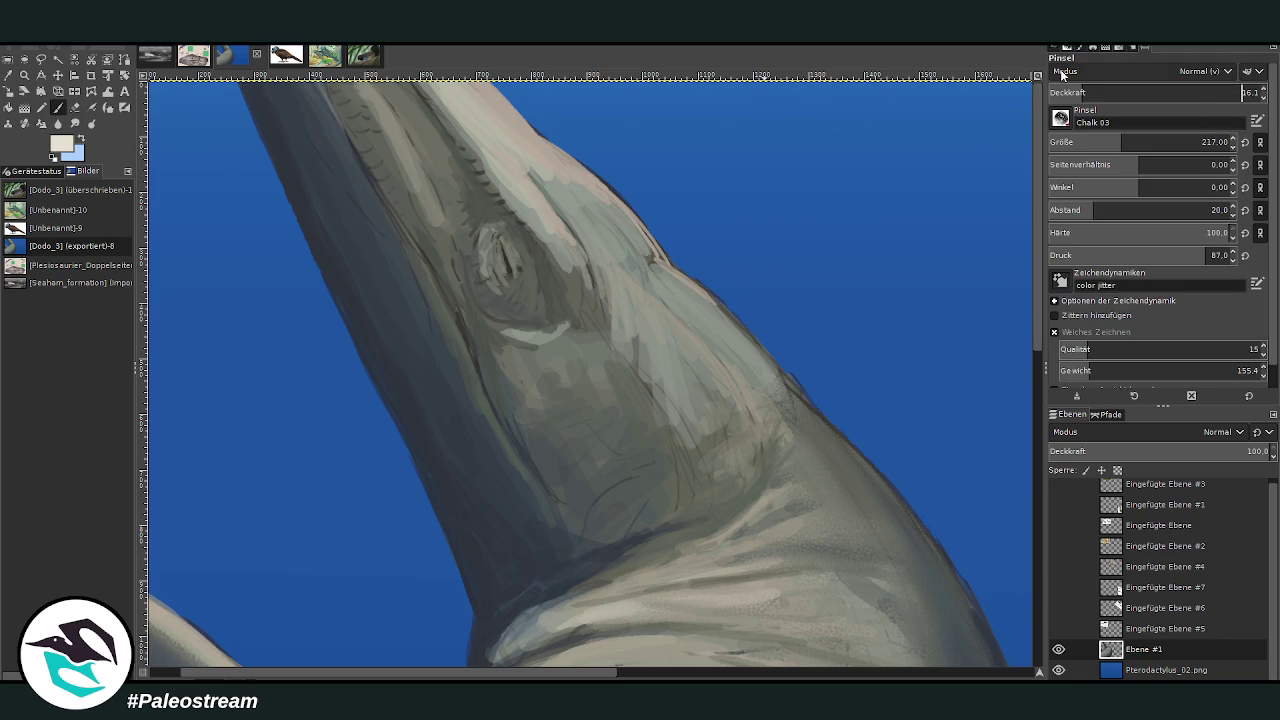
Set Chalk 03 to size 89 with higher opacity and paint pale caustic streaks across the head top
{"action": "left_click_drag", "start_coordinate": [1060, 92], "coordinate": [1133, 92]}
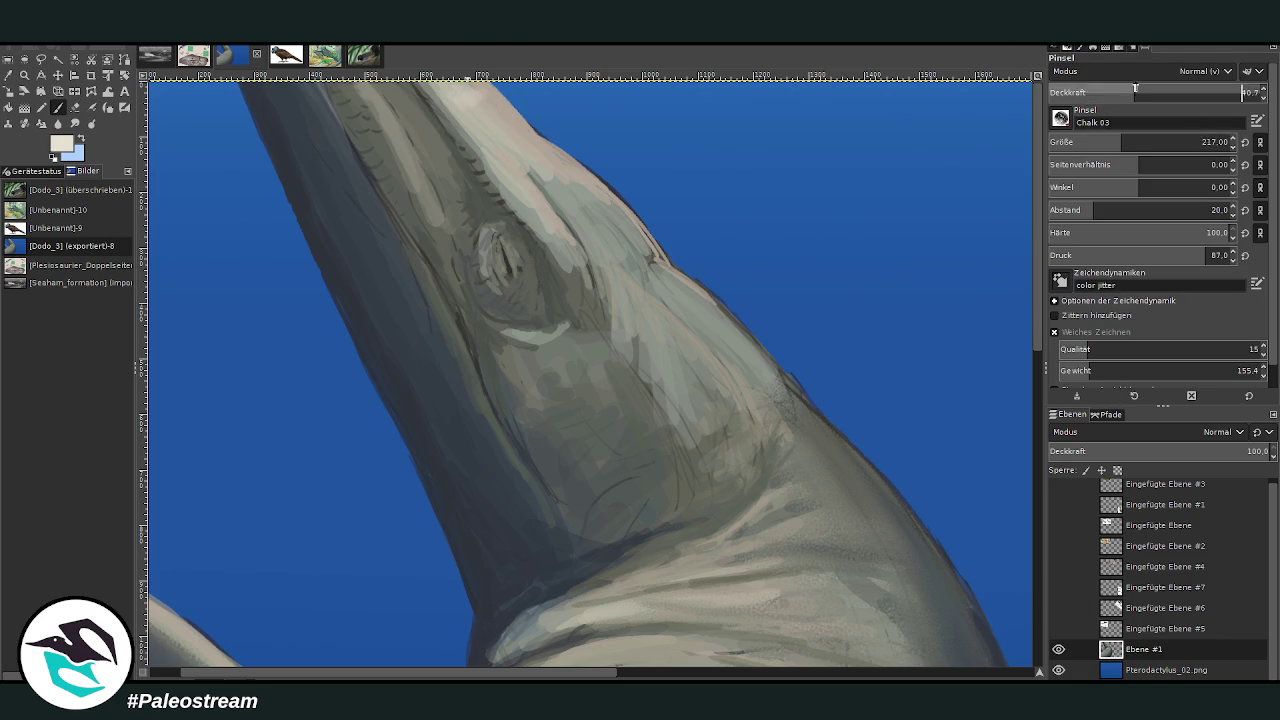
{"action": "left_click_drag", "start_coordinate": [1122, 142], "coordinate": [1090, 142]}
{"action": "mouse_move", "coordinate": [475, 98]}
{"action": "left_mouse_down"}
{"action": "mouse_move", "coordinate": [453, 95]}
{"action": "mouse_move", "coordinate": [541, 143]}
{"action": "mouse_move", "coordinate": [500, 158]}
{"action": "left_mouse_up"}
{"action": "left_click_drag", "start_coordinate": [1062, 92], "coordinate": [1077, 91]}
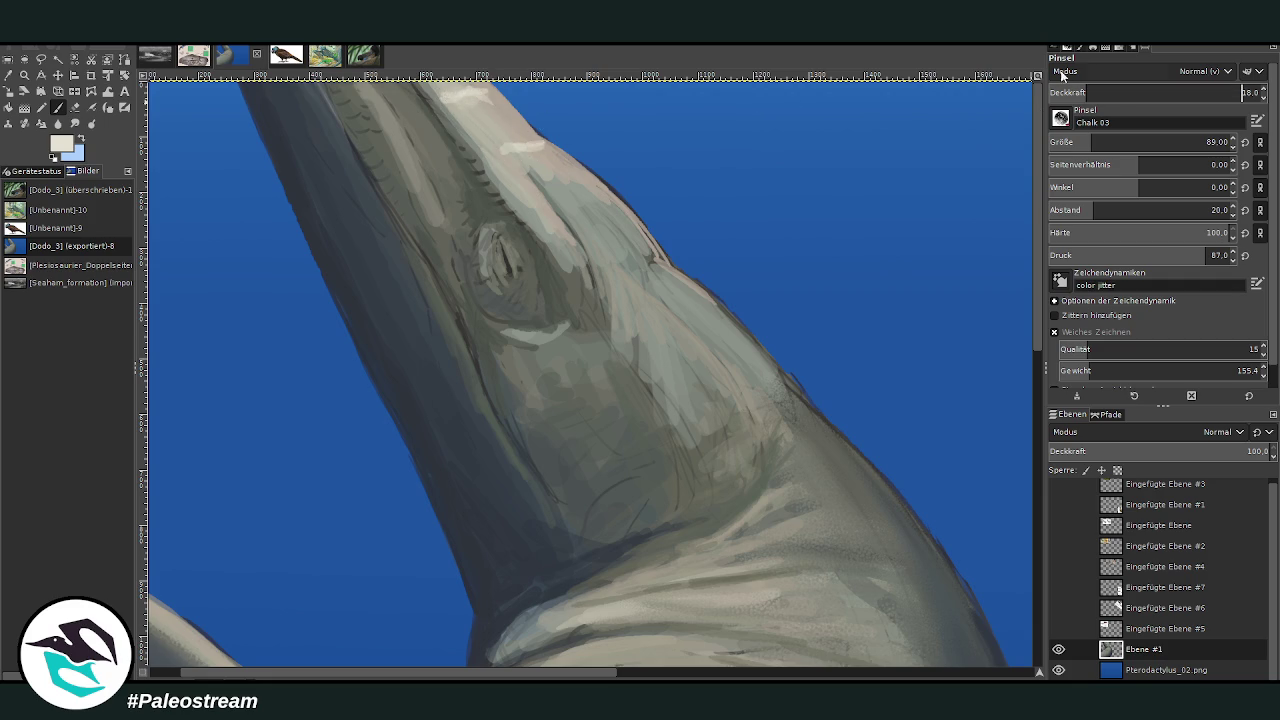
{"action": "mouse_move", "coordinate": [436, 160]}
{"action": "left_mouse_down"}
{"action": "mouse_move", "coordinate": [372, 155]}
{"action": "mouse_move", "coordinate": [409, 158]}
{"action": "left_mouse_up"}
{"action": "left_click_drag", "start_coordinate": [402, 106], "coordinate": [377, 119]}
Extend pale caustic streaks along the head ridge and down the upper neck edge
{"action": "mouse_move", "coordinate": [526, 209]}
{"action": "left_mouse_down"}
{"action": "mouse_move", "coordinate": [590, 182]}
{"action": "mouse_move", "coordinate": [630, 245]}
{"action": "mouse_move", "coordinate": [638, 290]}
{"action": "mouse_move", "coordinate": [590, 283]}
{"action": "mouse_move", "coordinate": [646, 335]}
{"action": "mouse_move", "coordinate": [657, 396]}
{"action": "left_mouse_up"}
{"action": "left_click_drag", "start_coordinate": [655, 275], "coordinate": [615, 300]}
{"action": "mouse_move", "coordinate": [740, 332]}
{"action": "left_mouse_down"}
{"action": "mouse_move", "coordinate": [682, 358]}
{"action": "mouse_move", "coordinate": [706, 363]}
{"action": "mouse_move", "coordinate": [725, 412]}
{"action": "mouse_move", "coordinate": [785, 428]}
{"action": "left_mouse_up"}
{"action": "left_click", "coordinate": [1077, 95]}
{"action": "left_click_drag", "start_coordinate": [1077, 93], "coordinate": [1071, 93]}
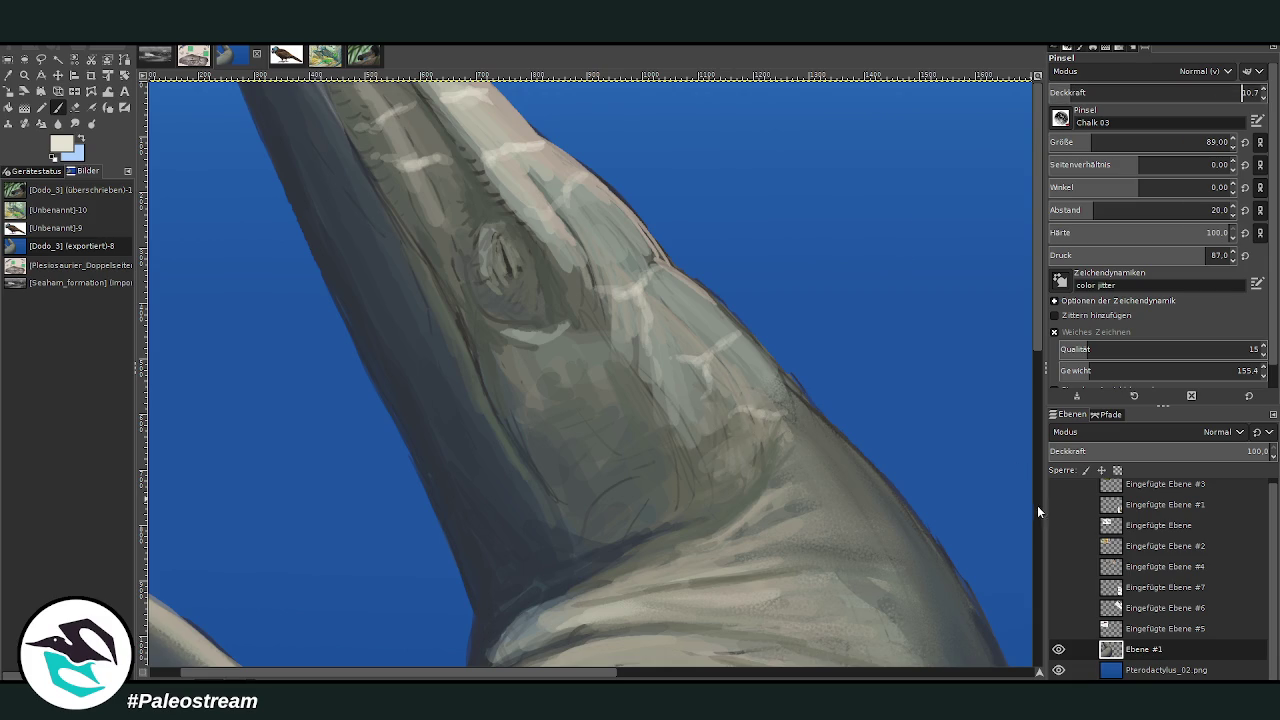
{"action": "scroll", "coordinate": [1038, 504], "scroll_direction": "down", "scroll_amount": 5}
{"action": "left_click_drag", "start_coordinate": [803, 189], "coordinate": [782, 212]}
{"action": "left_click_drag", "start_coordinate": [836, 165], "coordinate": [786, 195]}
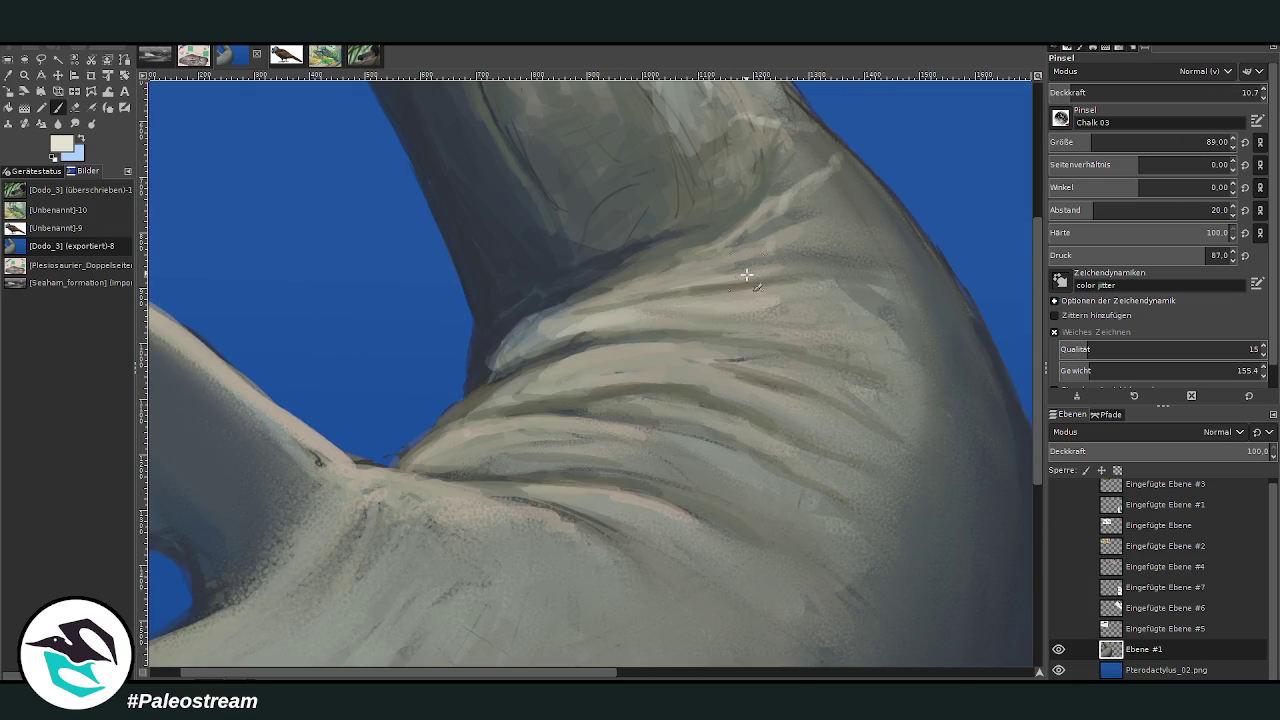
Paint pale streaks along the neck with a slightly darker colour, raising opacity to about 20
{"action": "left_click_drag", "start_coordinate": [760, 292], "coordinate": [848, 275]}
{"action": "left_click", "coordinate": [1003, 318], "text": "ctrl"}
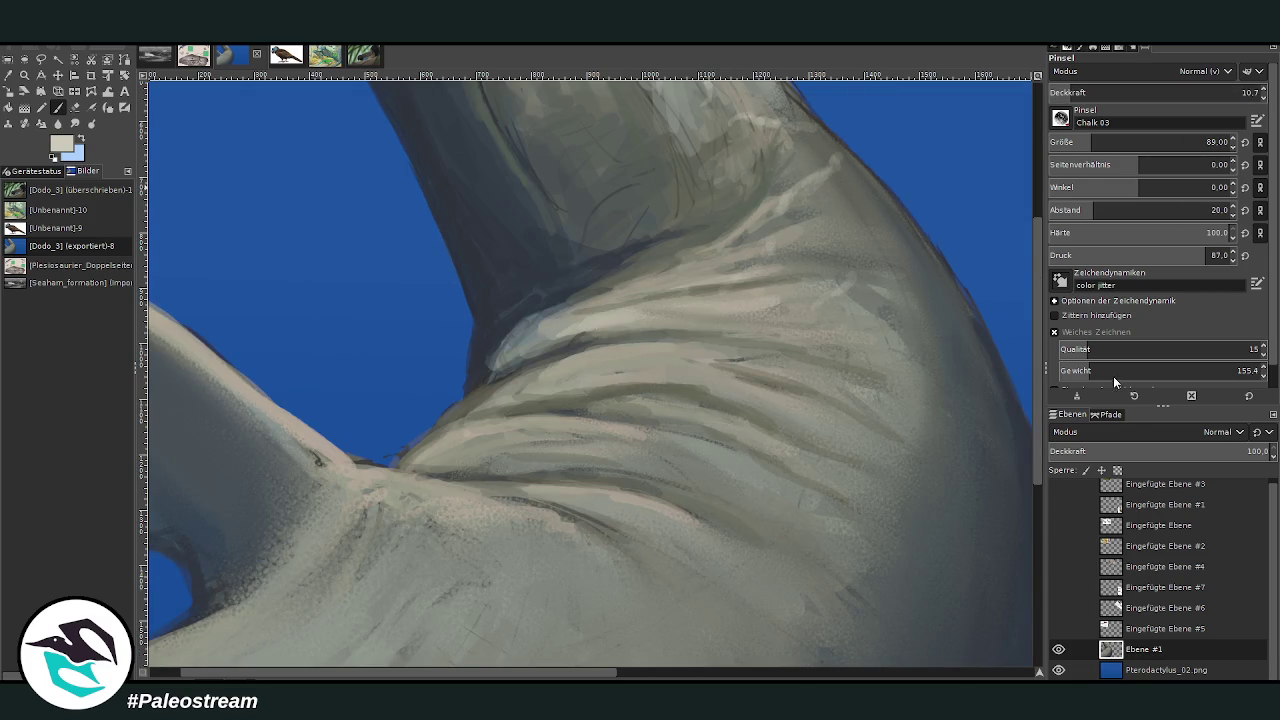
{"action": "left_click_drag", "start_coordinate": [905, 236], "coordinate": [850, 268]}
{"action": "left_click_drag", "start_coordinate": [1080, 90], "coordinate": [1093, 90]}
{"action": "mouse_move", "coordinate": [918, 345]}
{"action": "left_mouse_down"}
{"action": "mouse_move", "coordinate": [770, 357]}
{"action": "mouse_move", "coordinate": [718, 372]}
{"action": "mouse_move", "coordinate": [700, 394]}
{"action": "mouse_move", "coordinate": [635, 400]}
{"action": "left_mouse_up"}
{"action": "left_click_drag", "start_coordinate": [822, 398], "coordinate": [862, 512]}
Add a faint streak on the lower neck and pale dabs on the neck folds
{"action": "left_click_drag", "start_coordinate": [1093, 92], "coordinate": [1081, 92]}
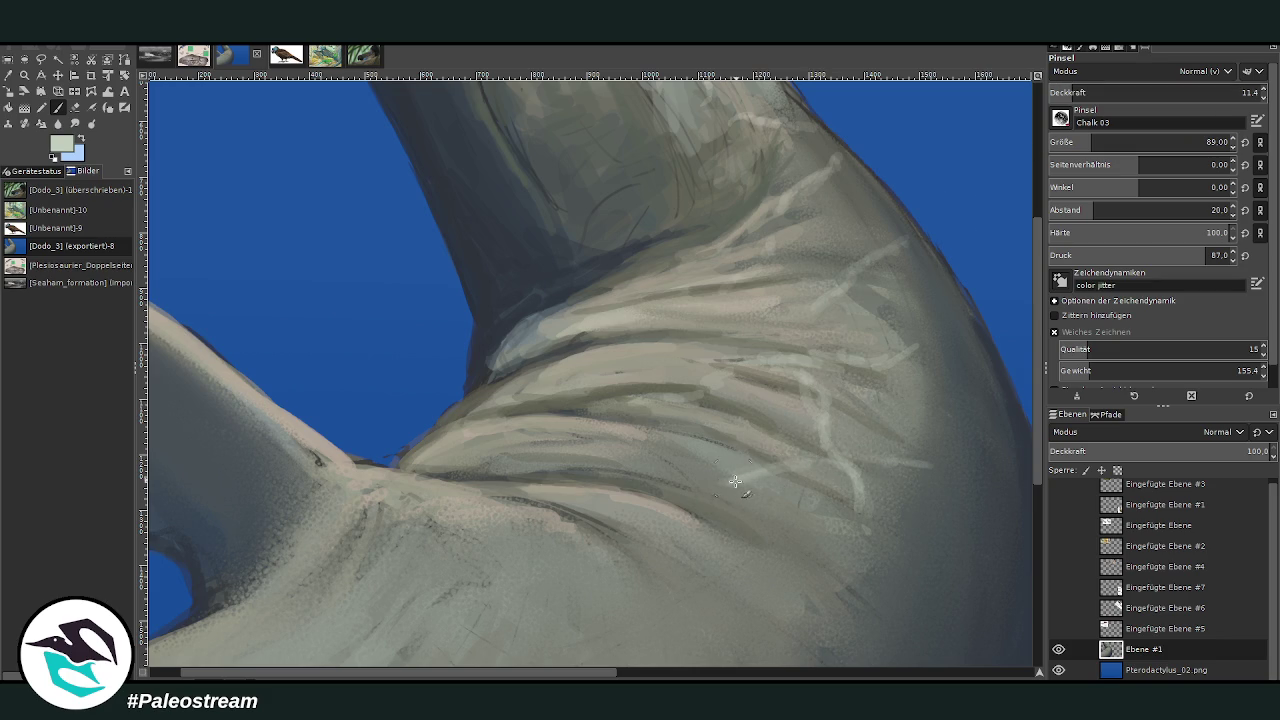
{"action": "left_click_drag", "start_coordinate": [606, 560], "coordinate": [680, 630]}
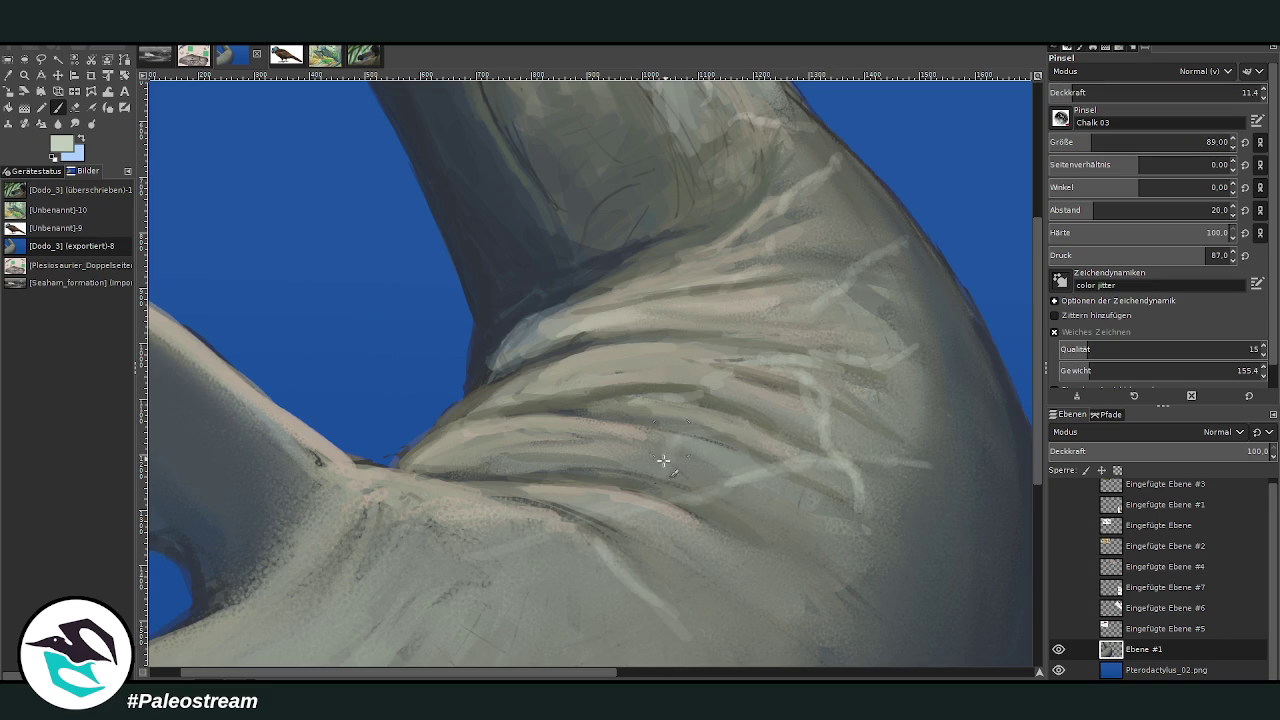
{"action": "left_click", "coordinate": [1090, 92]}
{"action": "mouse_move", "coordinate": [644, 426]}
{"action": "left_mouse_down"}
{"action": "mouse_move", "coordinate": [686, 423]}
{"action": "mouse_move", "coordinate": [574, 312]}
{"action": "left_mouse_up"}
{"action": "left_click", "coordinate": [916, 292], "text": "ctrl"}
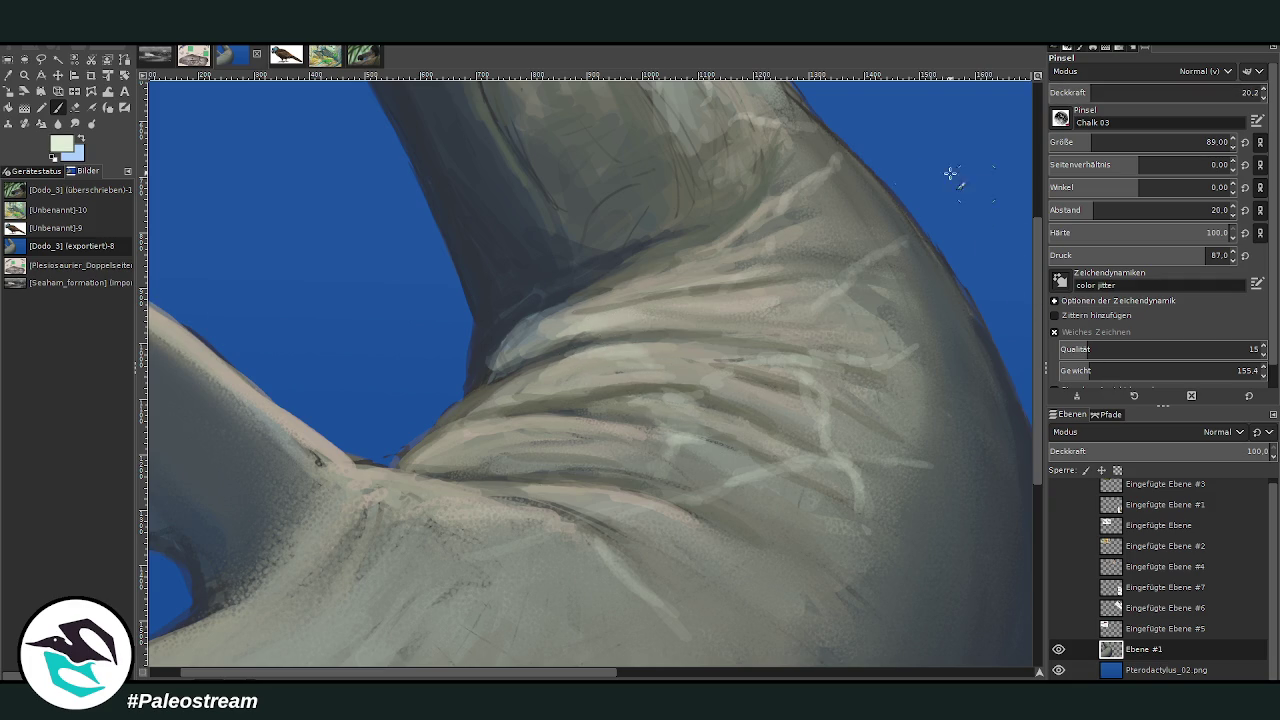
{"action": "mouse_move", "coordinate": [679, 409]}
{"action": "left_mouse_down"}
{"action": "mouse_move", "coordinate": [625, 360]}
{"action": "mouse_move", "coordinate": [655, 350]}
{"action": "left_mouse_up"}
Paint brighter caustic streaks across the neck, a horizontal pale band and a lower-neck streak
{"action": "left_click", "coordinate": [1112, 90]}
{"action": "left_click_drag", "start_coordinate": [747, 235], "coordinate": [832, 172]}
{"action": "left_click_drag", "start_coordinate": [865, 238], "coordinate": [825, 298]}
{"action": "mouse_move", "coordinate": [831, 358]}
{"action": "left_mouse_down"}
{"action": "mouse_move", "coordinate": [794, 358]}
{"action": "mouse_move", "coordinate": [835, 398]}
{"action": "mouse_move", "coordinate": [805, 385]}
{"action": "left_mouse_up"}
{"action": "left_click_drag", "start_coordinate": [742, 356], "coordinate": [970, 348]}
{"action": "left_click", "coordinate": [1076, 90]}
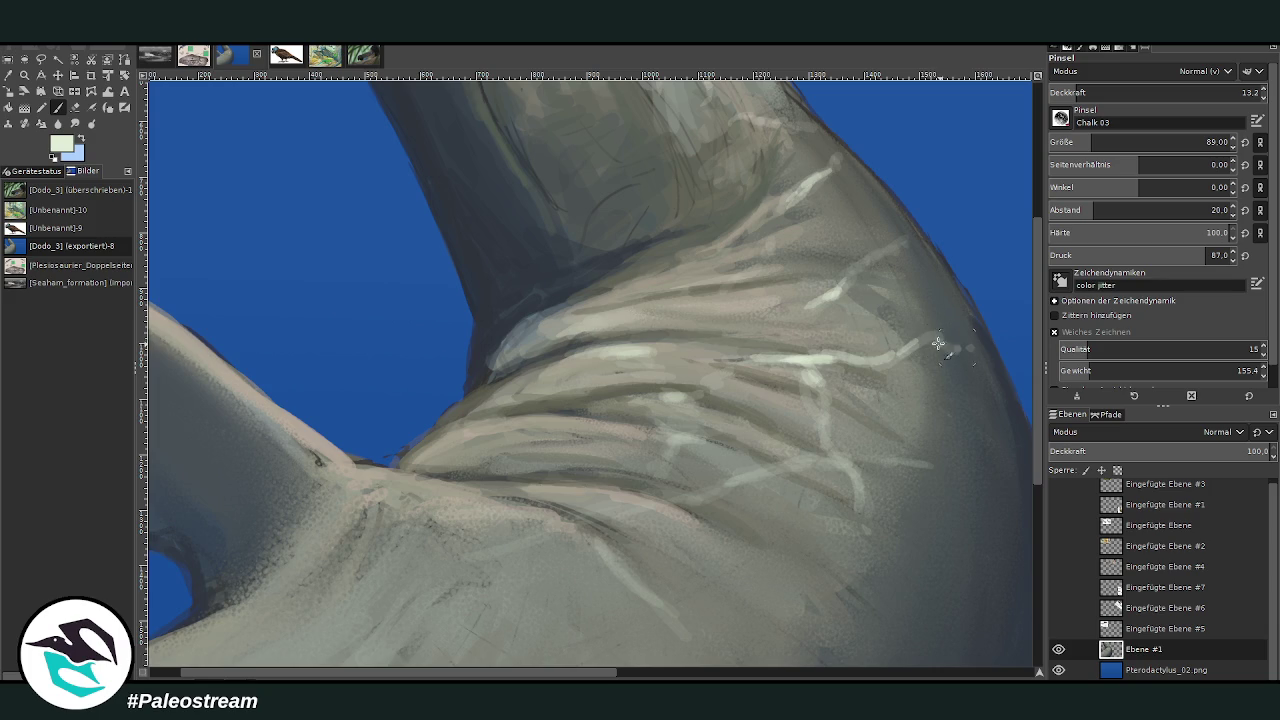
{"action": "left_click_drag", "start_coordinate": [862, 264], "coordinate": [908, 220]}
{"action": "left_click_drag", "start_coordinate": [850, 484], "coordinate": [872, 585]}
At 4.7 opacity, paint faint pale streaks down and beside the shoulder
{"action": "left_click", "coordinate": [1058, 92]}
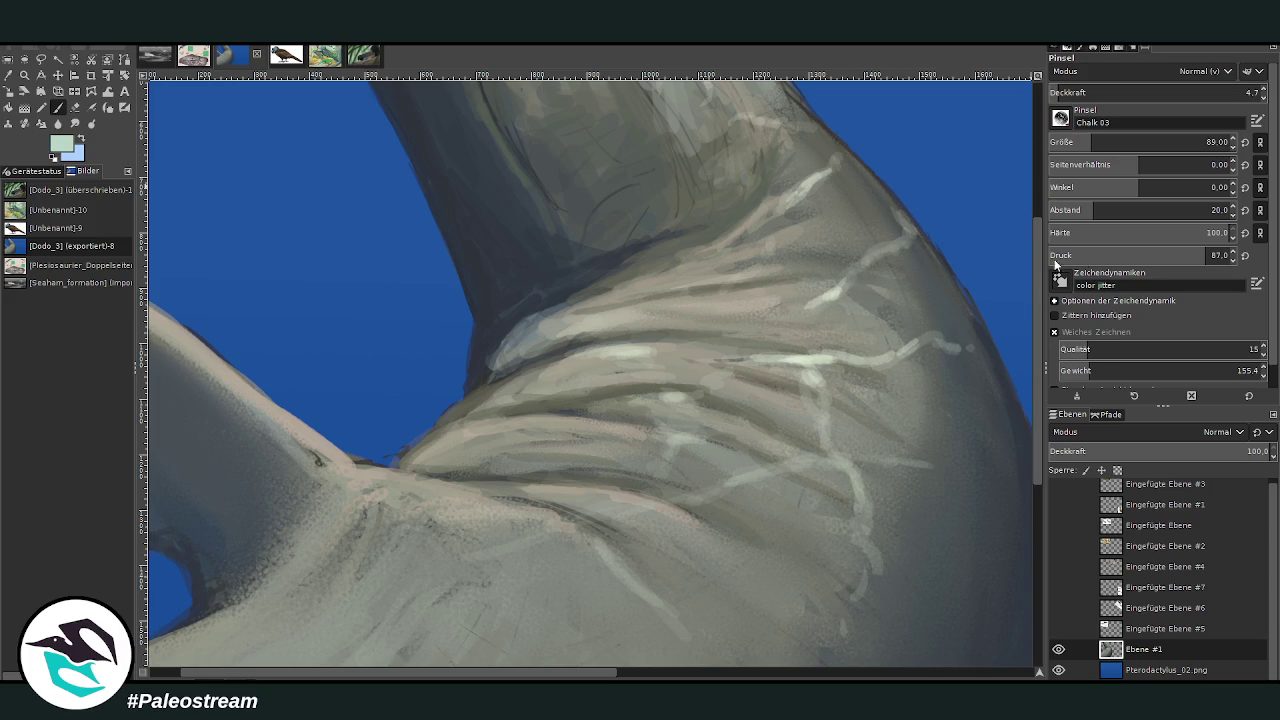
{"action": "scroll", "coordinate": [926, 177], "scroll_direction": "down", "scroll_amount": 5}
{"action": "left_click_drag", "start_coordinate": [860, 291], "coordinate": [840, 480]}
{"action": "left_click_drag", "start_coordinate": [911, 197], "coordinate": [948, 258]}
{"action": "scroll", "coordinate": [687, 598], "scroll_direction": "right", "scroll_amount": 5}
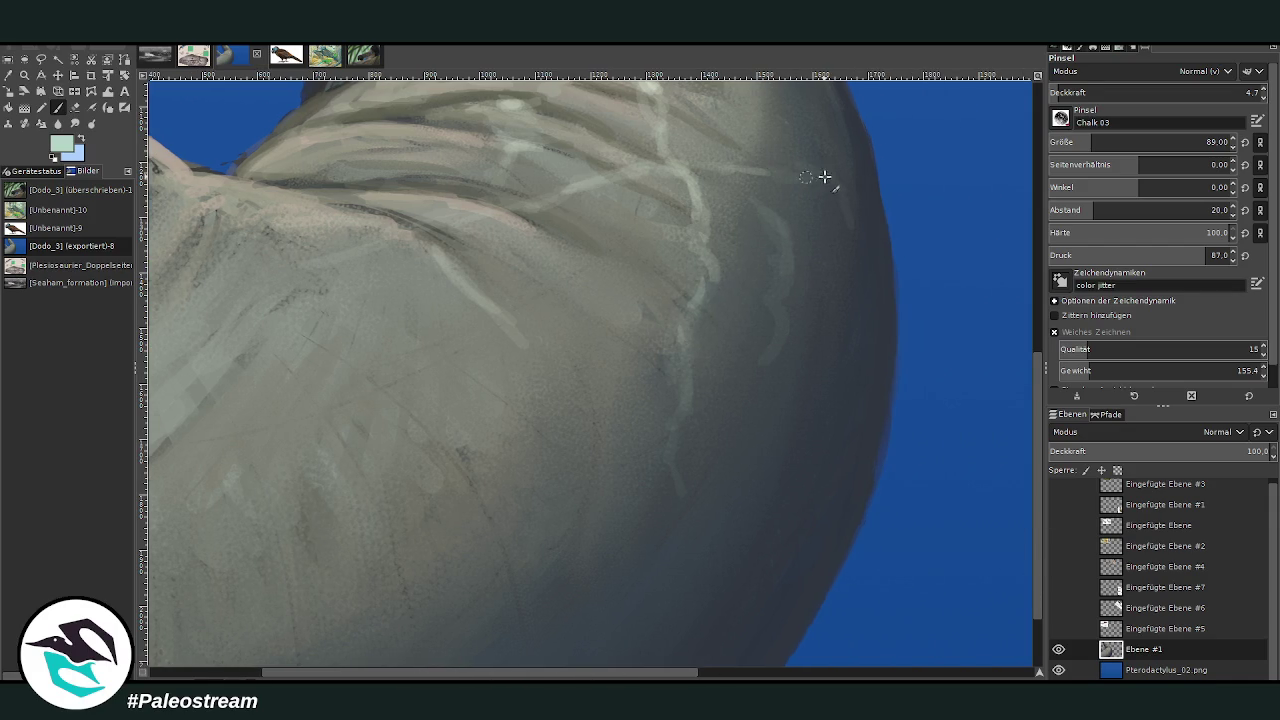
{"action": "left_click_drag", "start_coordinate": [840, 140], "coordinate": [857, 104]}
{"action": "scroll", "coordinate": [1035, 188], "scroll_direction": "up", "scroll_amount": 5}
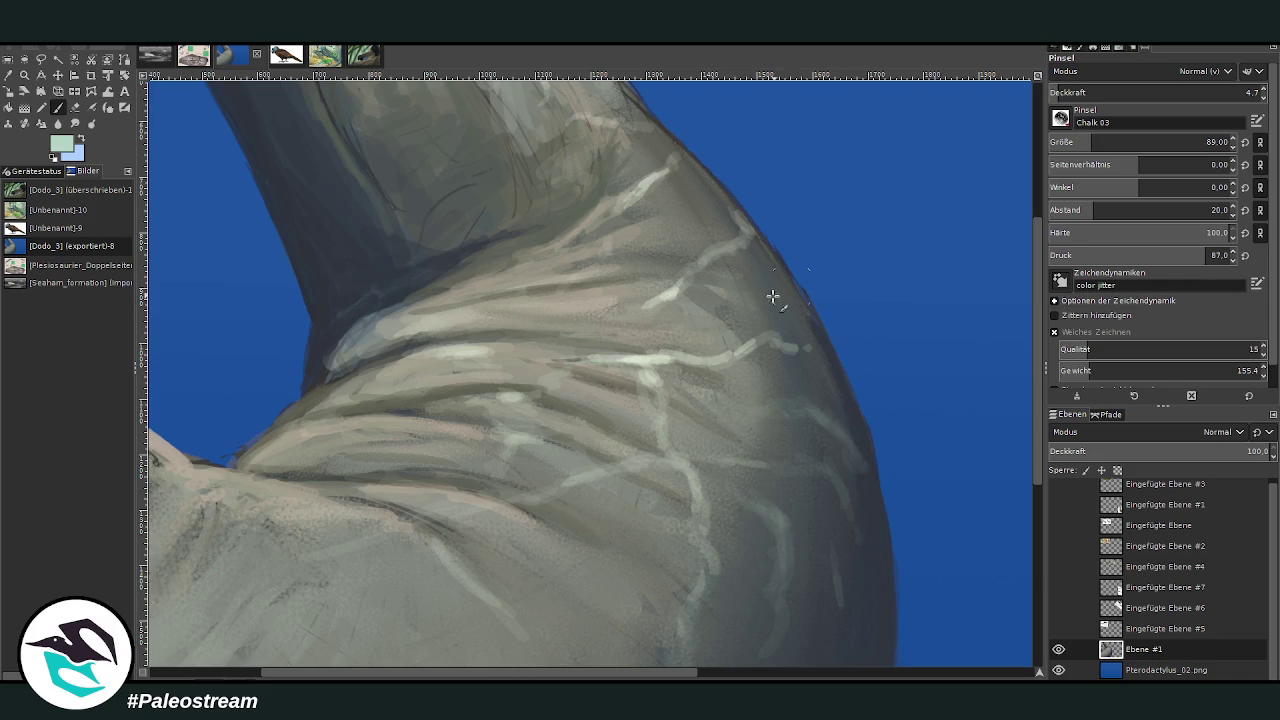
At about 13 opacity, undo a bad edge stroke and extend the light streak down-left
{"action": "left_click_drag", "start_coordinate": [1062, 92], "coordinate": [1076, 92]}
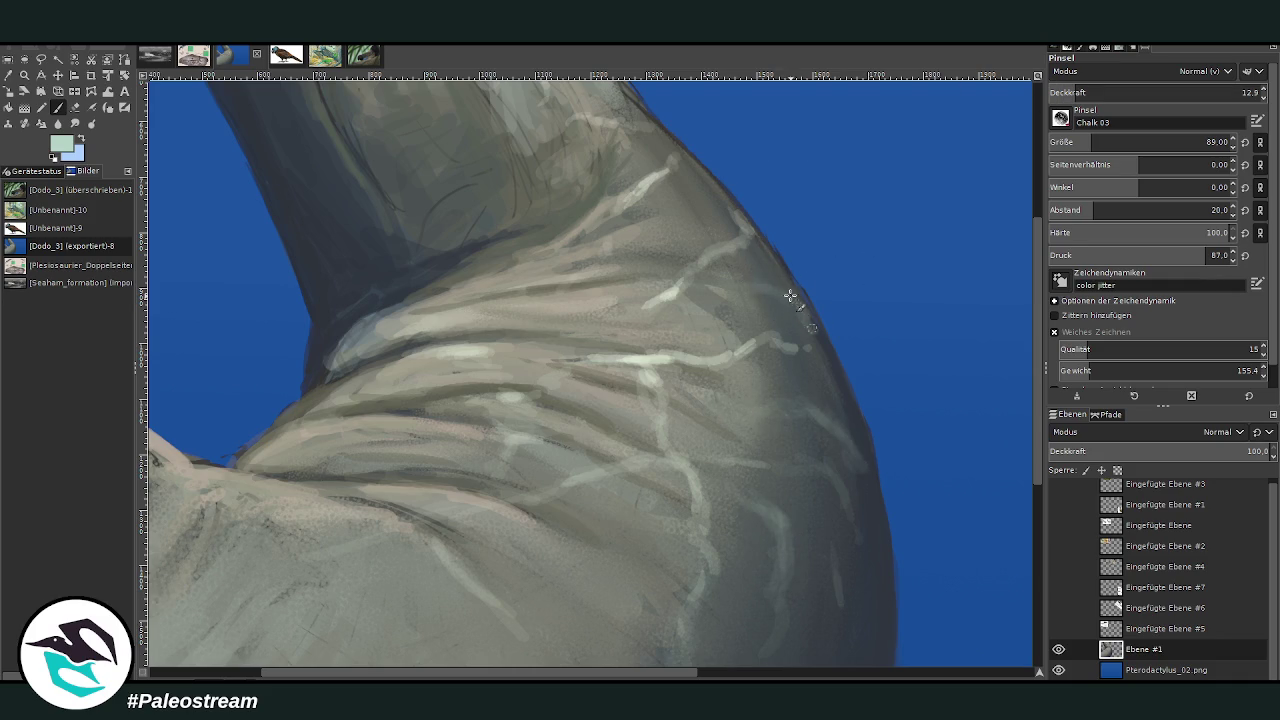
{"action": "mouse_move", "coordinate": [753, 272]}
{"action": "left_mouse_down"}
{"action": "mouse_move", "coordinate": [737, 206]}
{"action": "mouse_move", "coordinate": [706, 172]}
{"action": "left_mouse_up"}
{"action": "key", "text": "ctrl+z"}
{"action": "key", "text": "ctrl+z"}
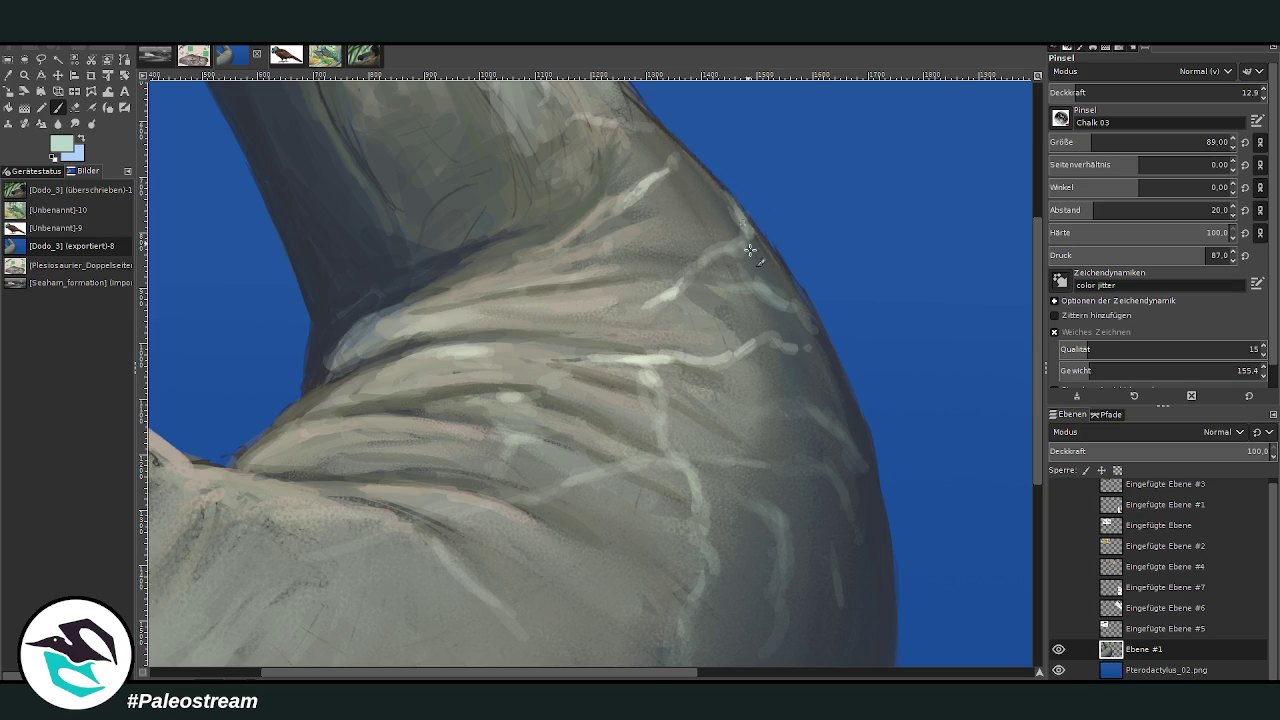
{"action": "left_click_drag", "start_coordinate": [610, 203], "coordinate": [595, 236]}
Paint light streaks down the upper neck and soften the markings around the eye
{"action": "scroll", "coordinate": [1039, 198], "scroll_direction": "up", "scroll_amount": 3}
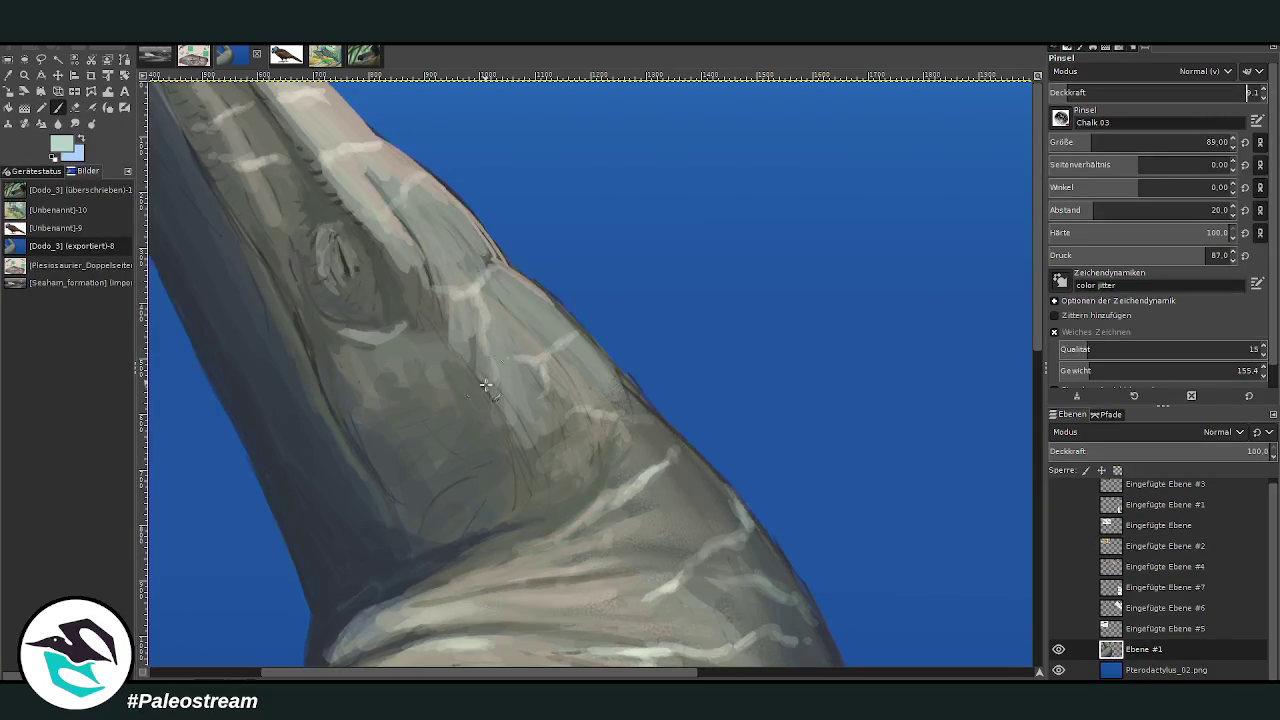
{"action": "left_click_drag", "start_coordinate": [428, 418], "coordinate": [395, 585]}
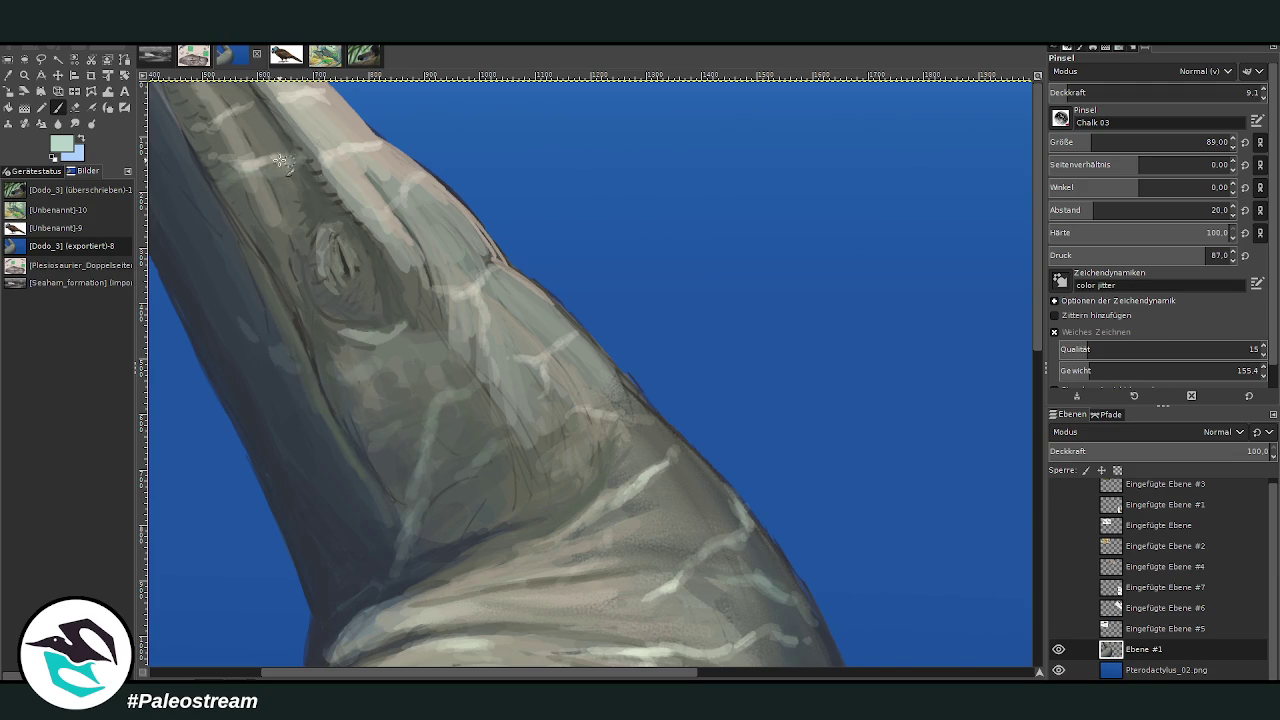
{"action": "mouse_move", "coordinate": [303, 260]}
{"action": "left_mouse_down"}
{"action": "mouse_move", "coordinate": [352, 258]}
{"action": "mouse_move", "coordinate": [333, 284]}
{"action": "left_mouse_up"}
{"action": "scroll", "coordinate": [333, 284], "scroll_direction": "down", "scroll_amount": 2}
{"action": "scroll", "coordinate": [322, 340], "scroll_direction": "down", "scroll_amount": 2}
{"action": "left_click", "coordinate": [24, 75]}
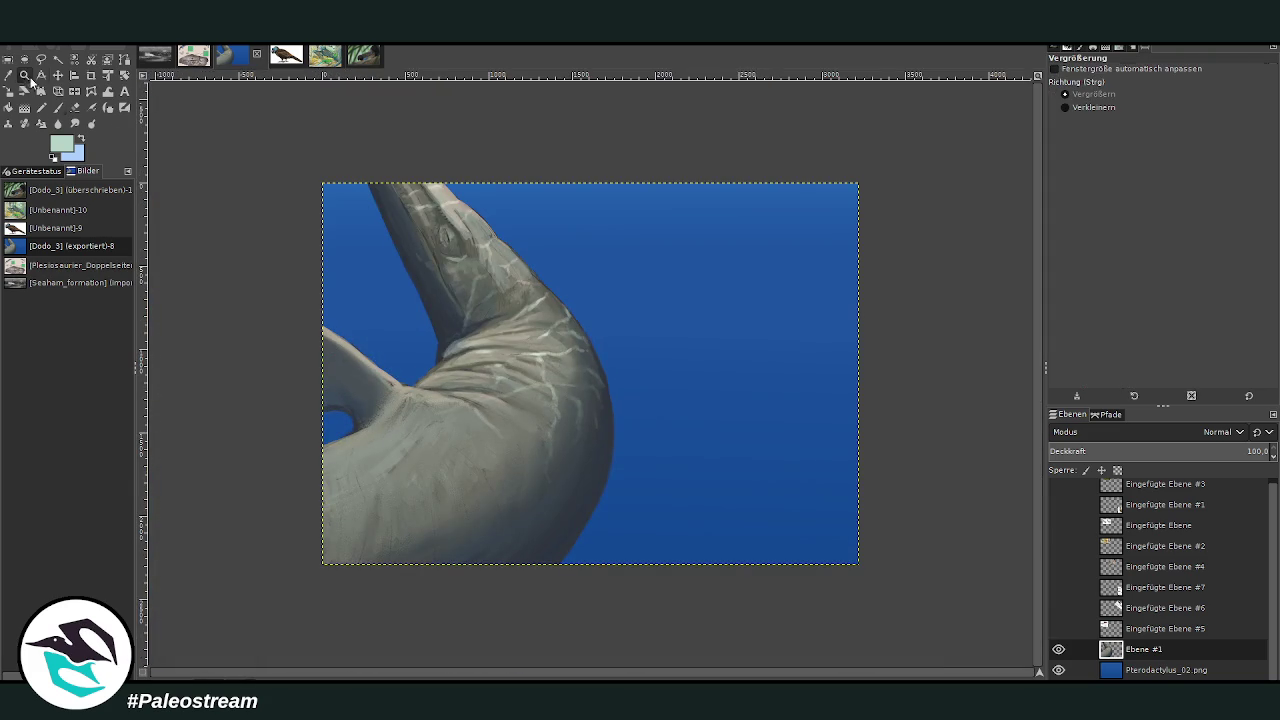
Zoom into the neck and shoulder and lighten caustic bands there with a size-154 Dodge brush
{"action": "left_click", "coordinate": [314, 229]}
{"action": "left_click", "coordinate": [380, 206]}
{"action": "key", "text": "p"}
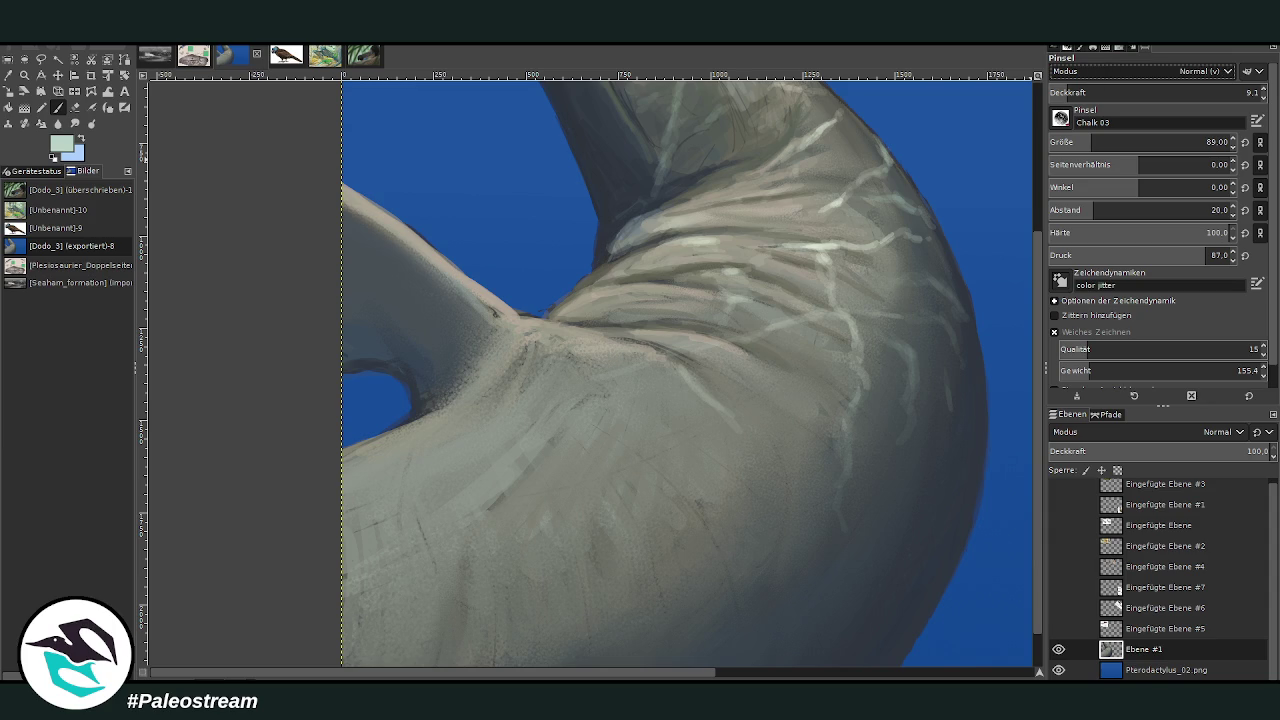
{"action": "left_click", "coordinate": [1097, 137]}
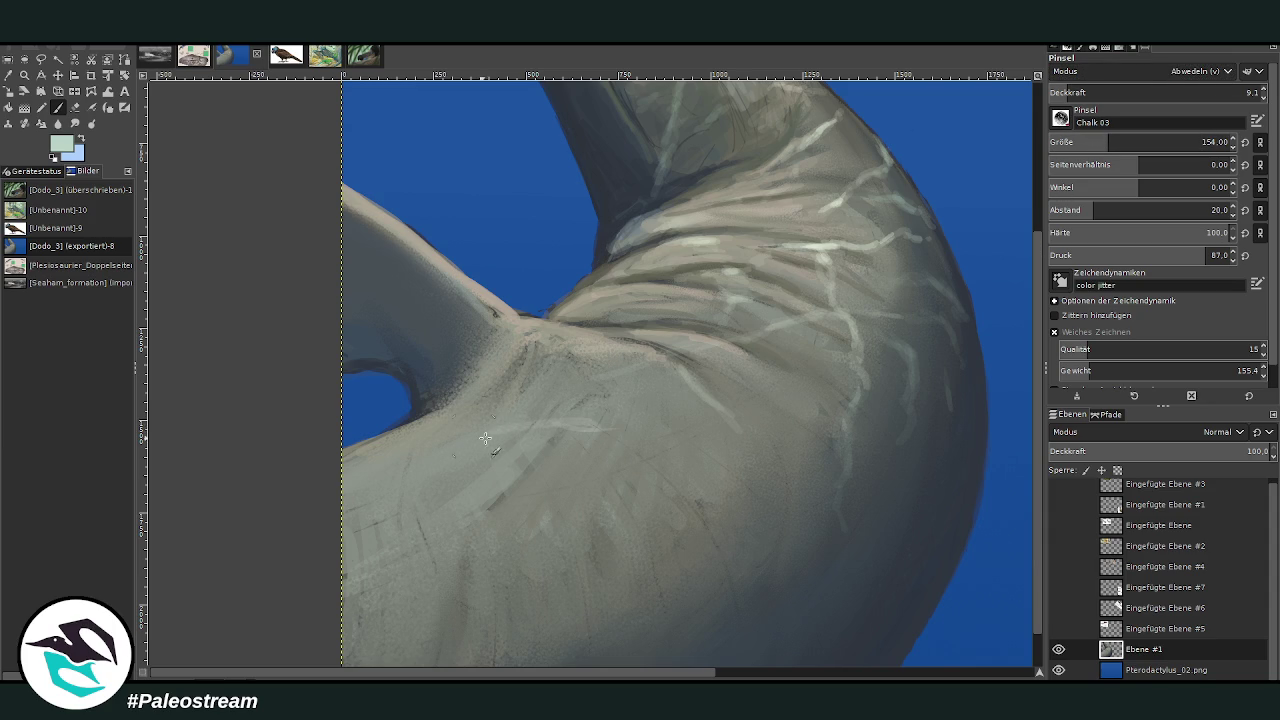
{"action": "left_click_drag", "start_coordinate": [348, 456], "coordinate": [630, 435]}
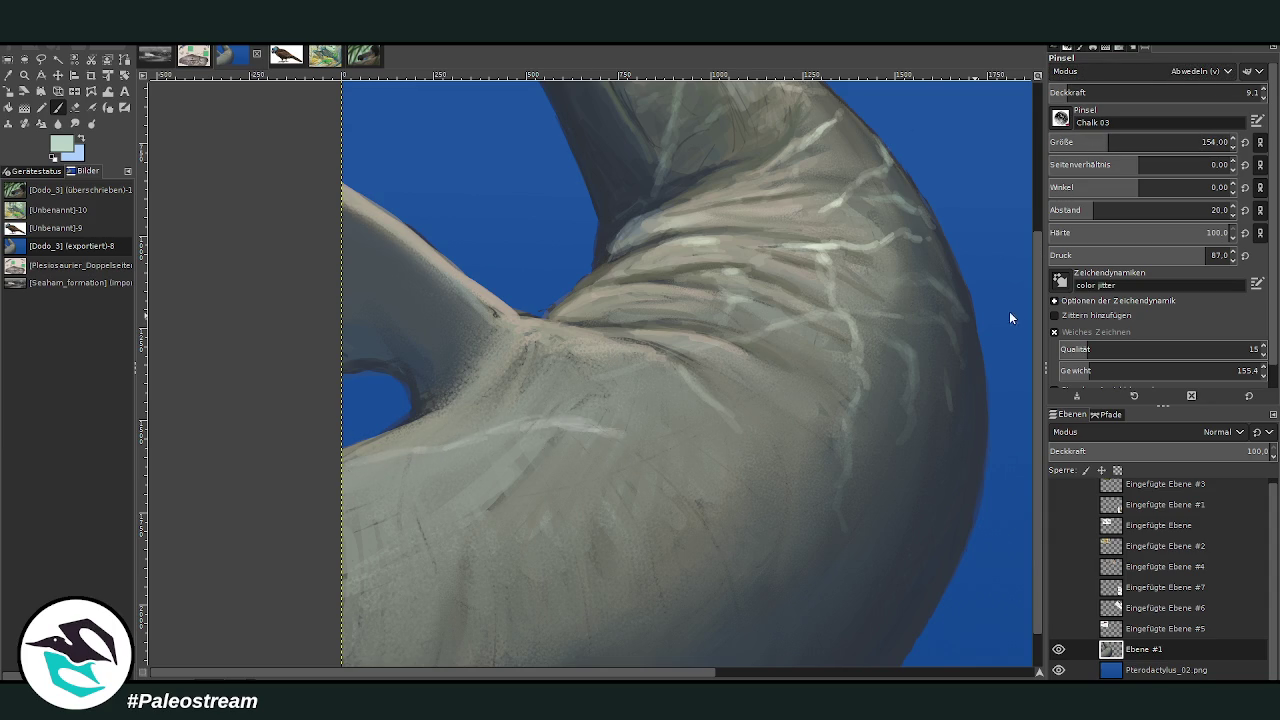
{"action": "left_click_drag", "start_coordinate": [610, 424], "coordinate": [706, 457]}
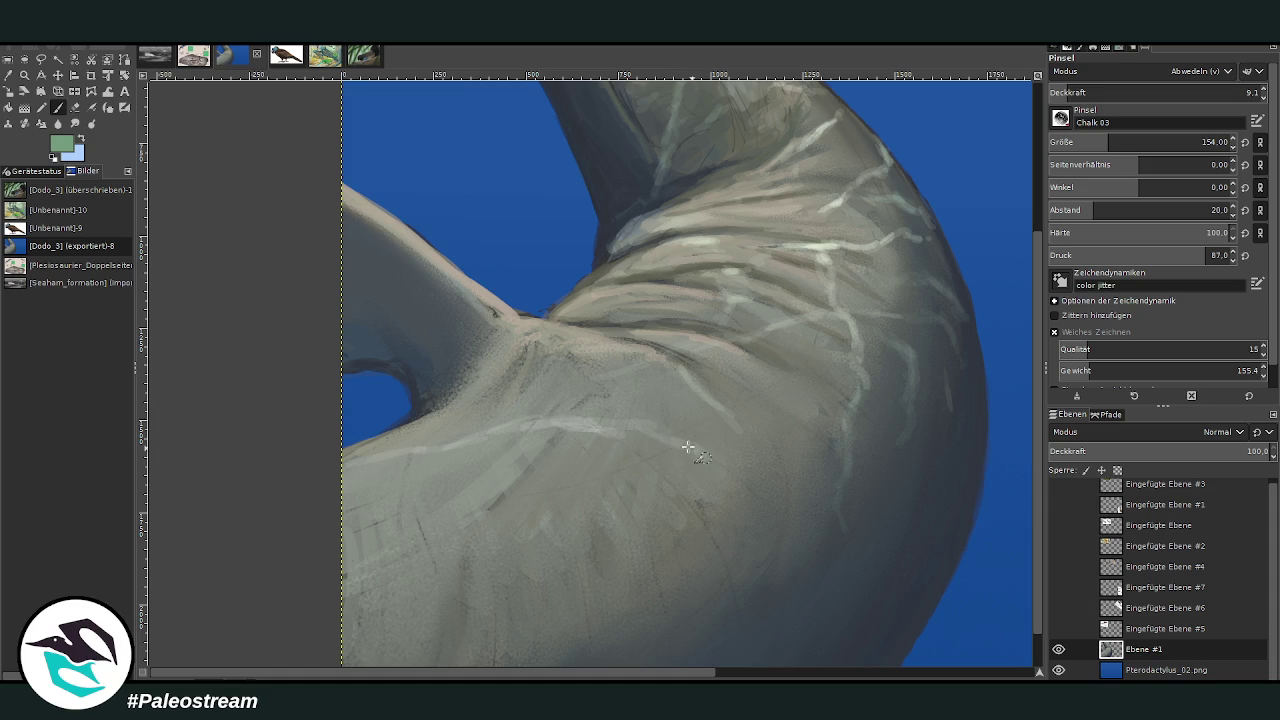
{"action": "scroll", "coordinate": [1014, 317], "scroll_direction": "down", "scroll_amount": 2}
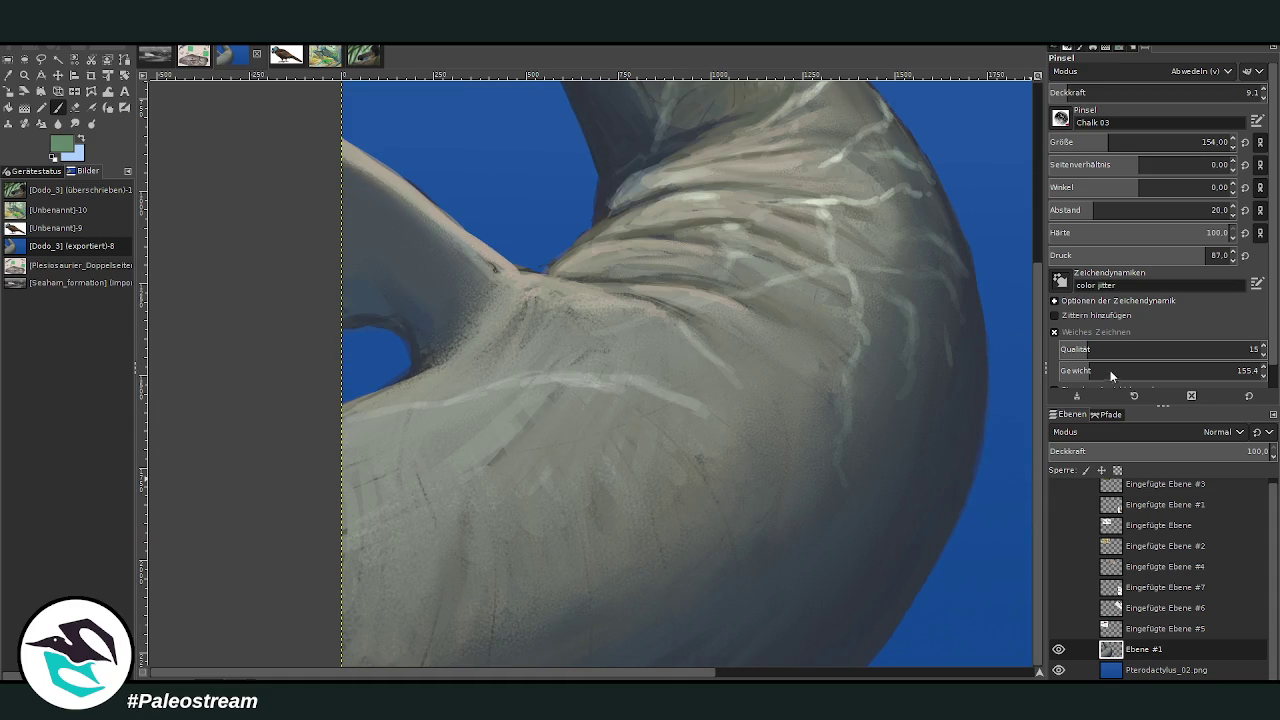
{"action": "left_click_drag", "start_coordinate": [745, 448], "coordinate": [568, 363]}
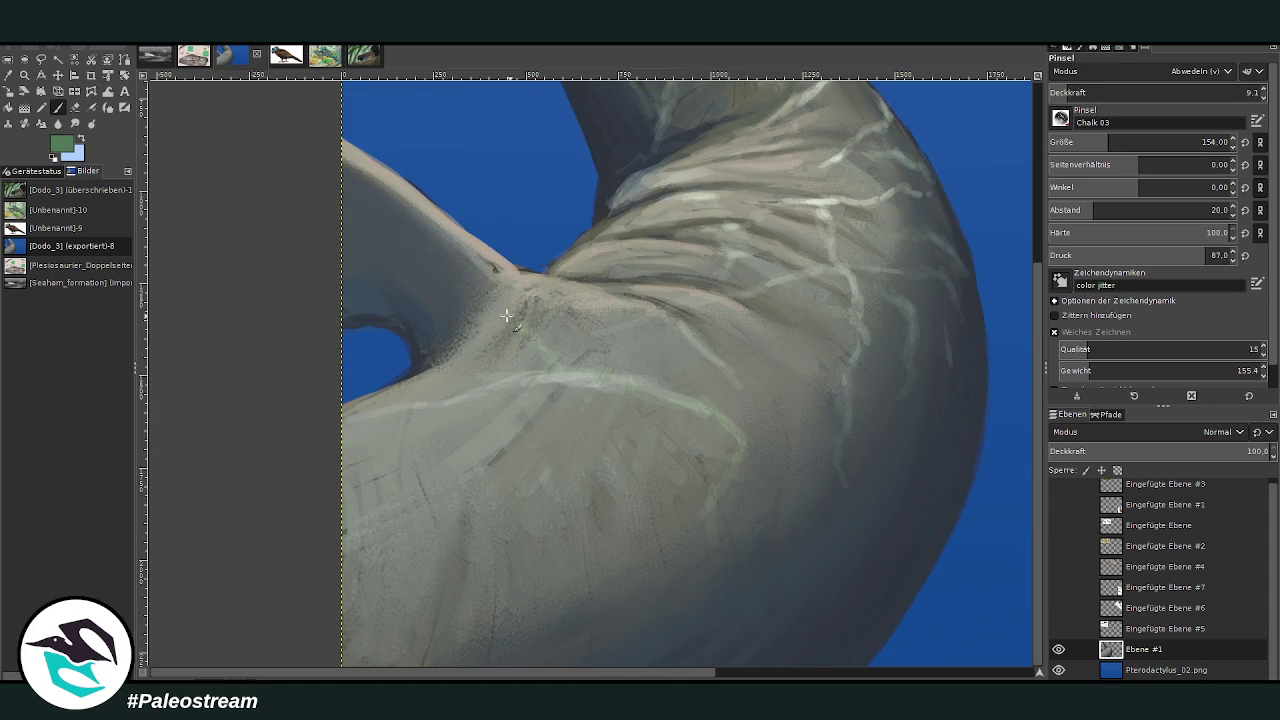
Highlight the upper flipper edge and lighten caustic lines across the lower body
{"action": "left_click_drag", "start_coordinate": [422, 207], "coordinate": [394, 193]}
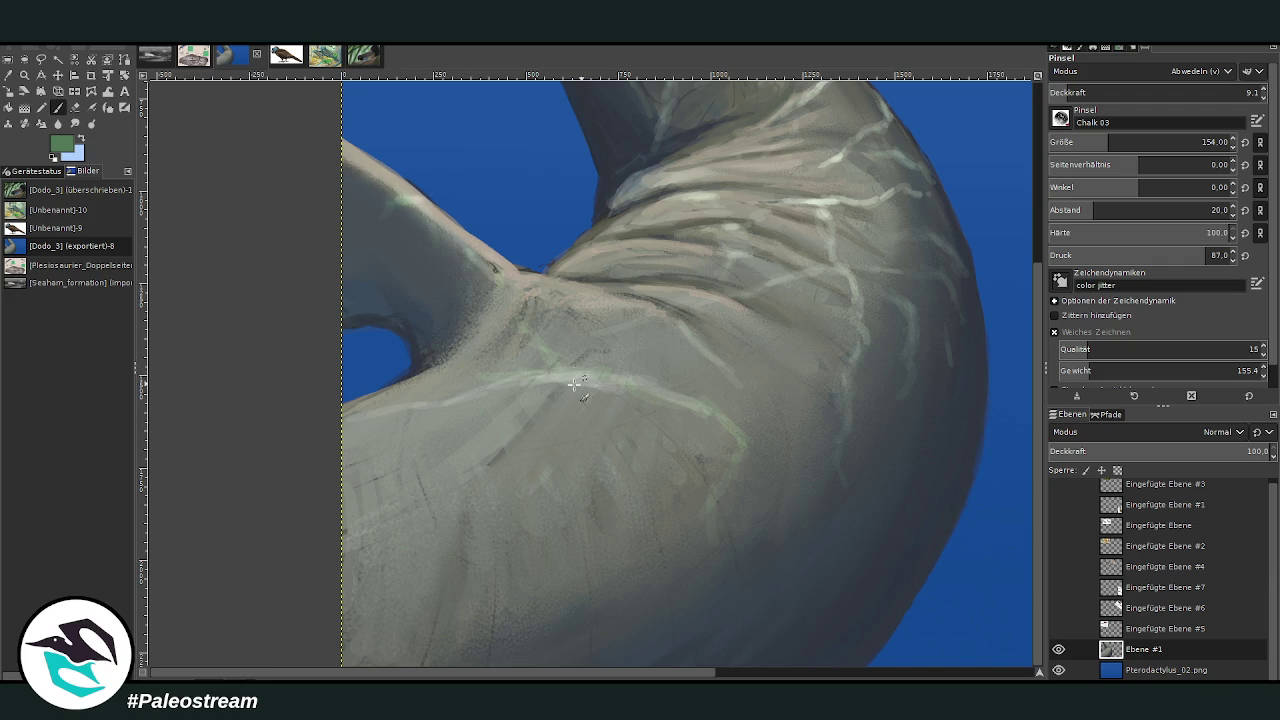
{"action": "mouse_move", "coordinate": [440, 437]}
{"action": "left_mouse_down"}
{"action": "mouse_move", "coordinate": [562, 497]}
{"action": "mouse_move", "coordinate": [580, 486]}
{"action": "mouse_move", "coordinate": [612, 400]}
{"action": "left_mouse_up"}
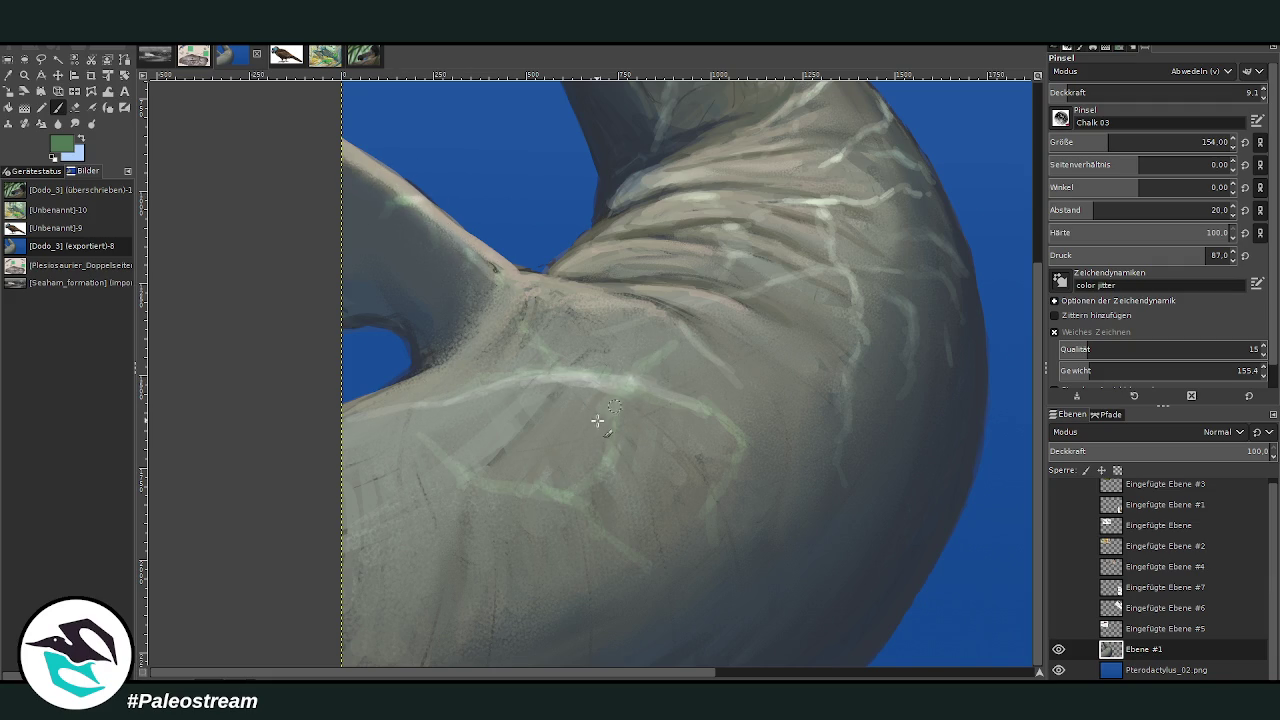
{"action": "left_click_drag", "start_coordinate": [455, 478], "coordinate": [390, 514]}
{"action": "mouse_move", "coordinate": [396, 566]}
{"action": "left_mouse_down"}
{"action": "mouse_move", "coordinate": [499, 581]}
{"action": "mouse_move", "coordinate": [366, 584]}
{"action": "left_mouse_up"}
{"action": "left_click_drag", "start_coordinate": [737, 443], "coordinate": [800, 452]}
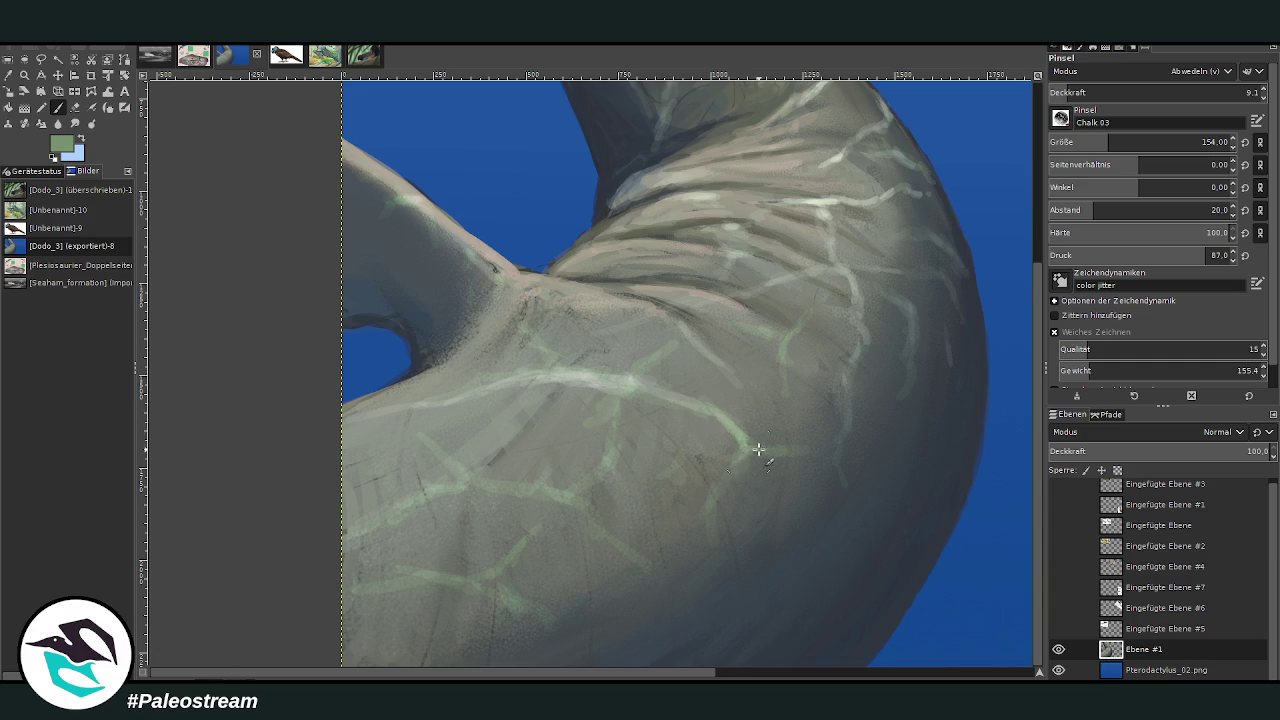
Lighten further neck streaks, faint green veins lower down and the neck-fold highlights
{"action": "left_click_drag", "start_coordinate": [772, 348], "coordinate": [790, 328]}
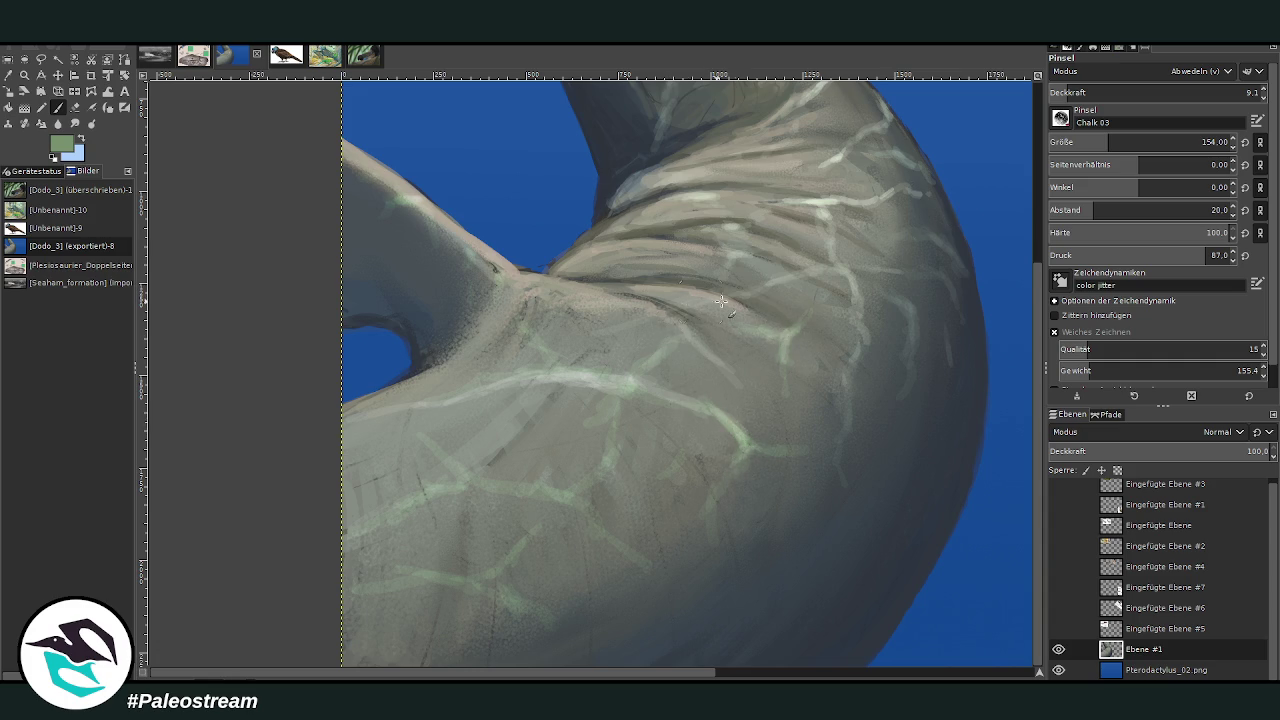
{"action": "left_click_drag", "start_coordinate": [836, 258], "coordinate": [866, 345]}
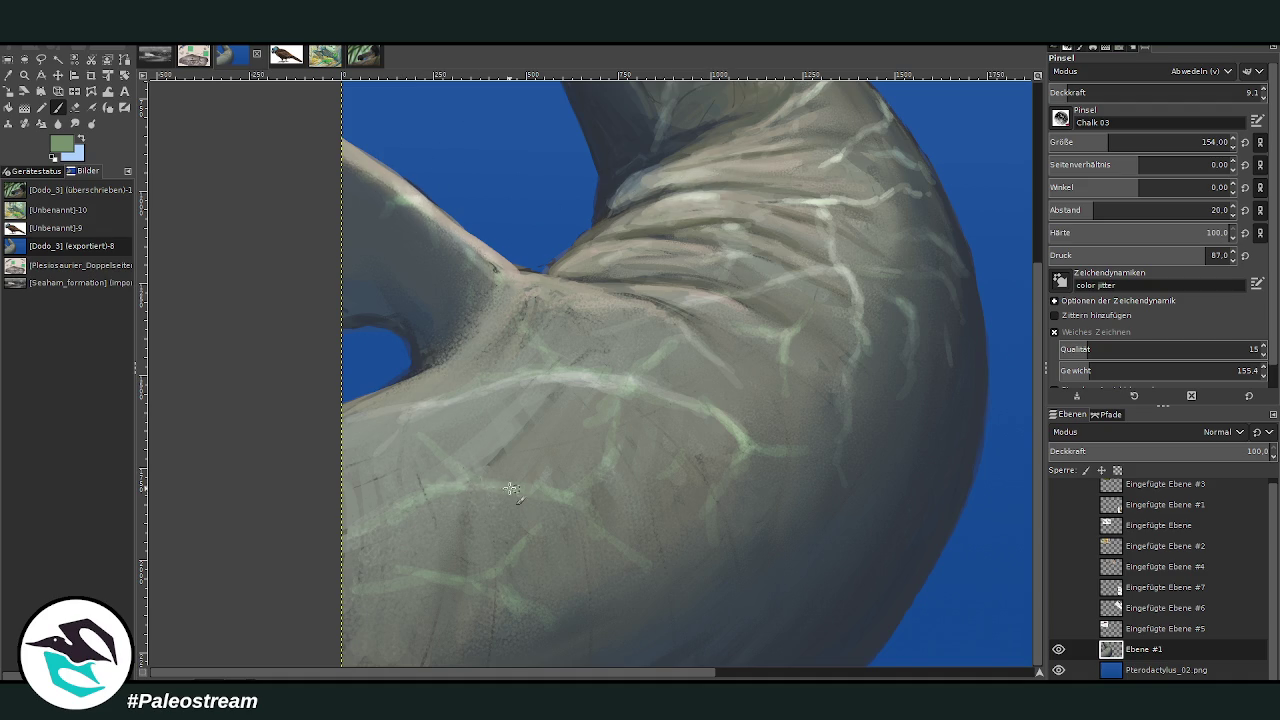
{"action": "left_click_drag", "start_coordinate": [505, 598], "coordinate": [440, 577]}
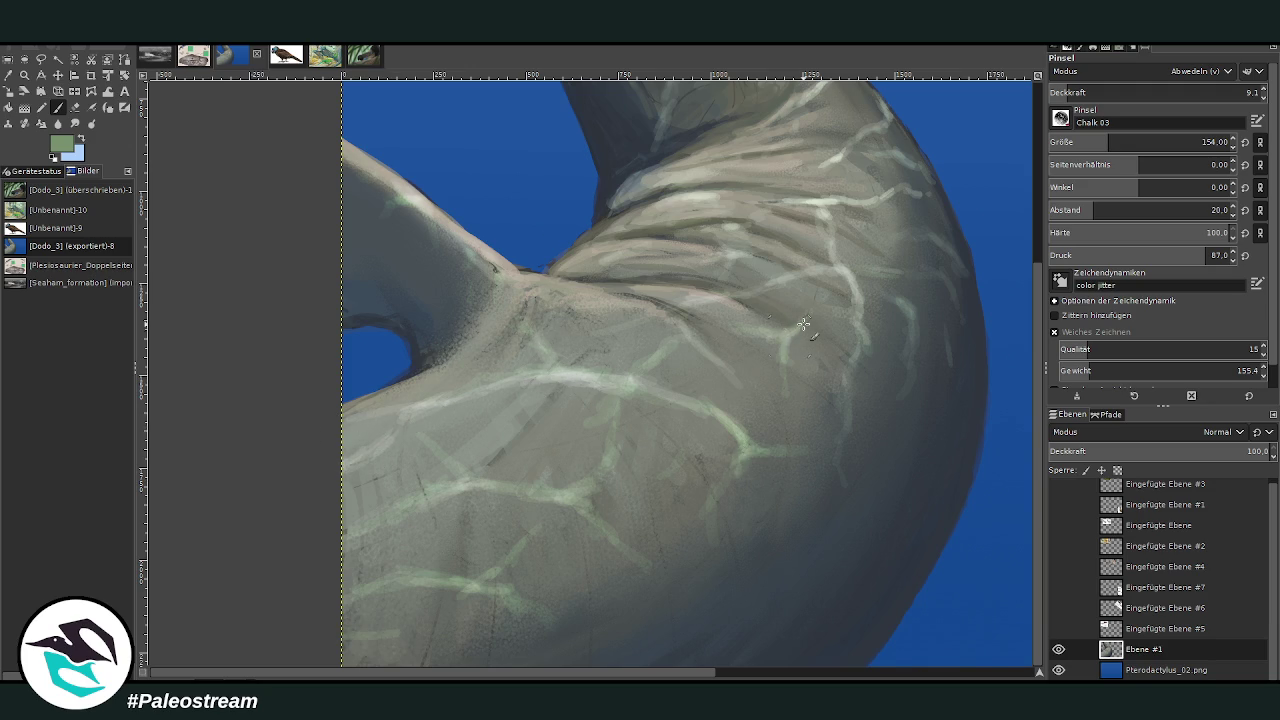
{"action": "left_click_drag", "start_coordinate": [620, 267], "coordinate": [721, 205]}
{"action": "scroll", "coordinate": [1039, 215], "scroll_direction": "up", "scroll_amount": 5}
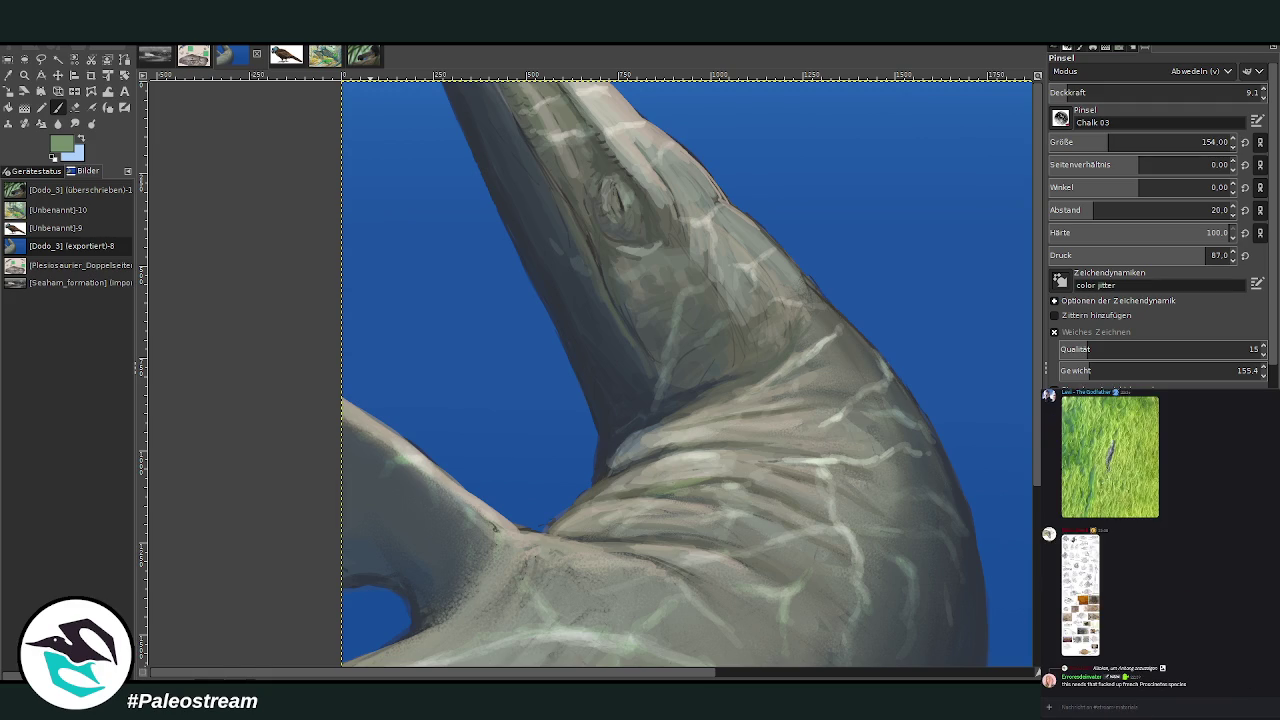
{"action": "scroll", "coordinate": [240, 645], "scroll_direction": "down", "scroll_amount": 1}
Zoom onto the neck joint and paint a highlight with Dodge at 13.6 opacity, size 106
{"action": "scroll", "coordinate": [240, 645], "scroll_direction": "down", "scroll_amount": 2}
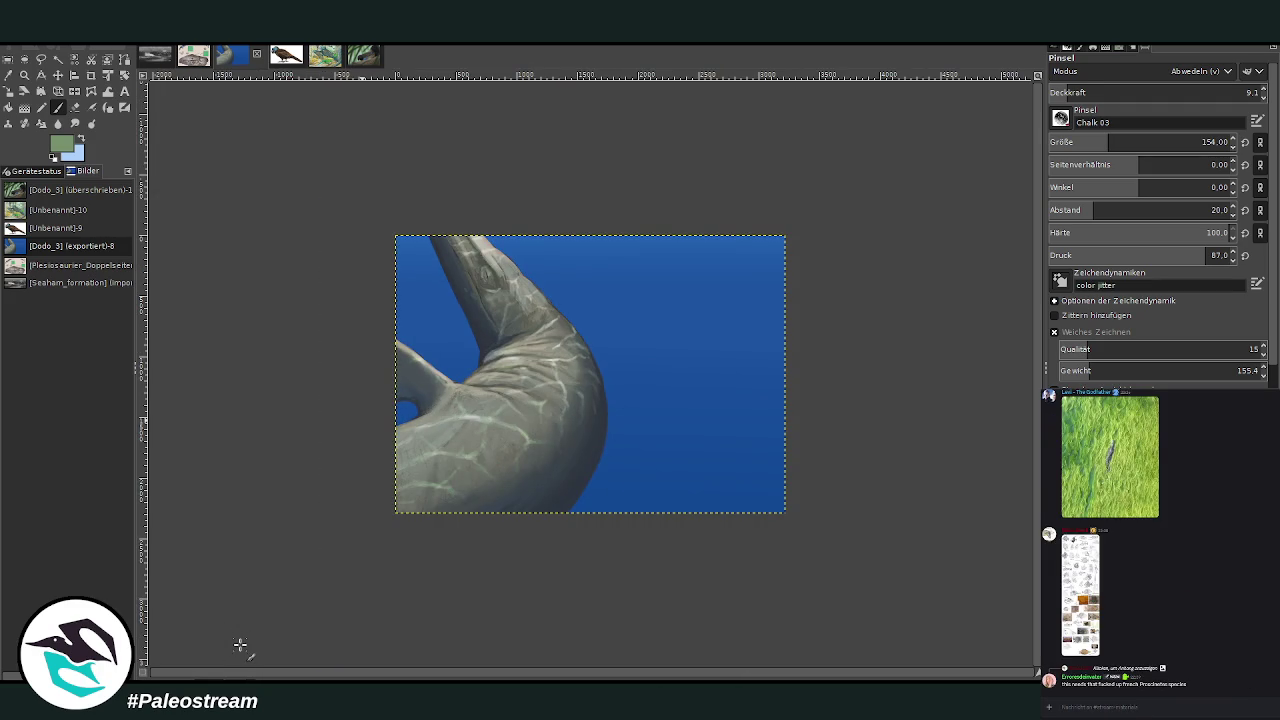
{"action": "left_click", "coordinate": [25, 75]}
{"action": "left_click_drag", "start_coordinate": [396, 235], "coordinate": [598, 476]}
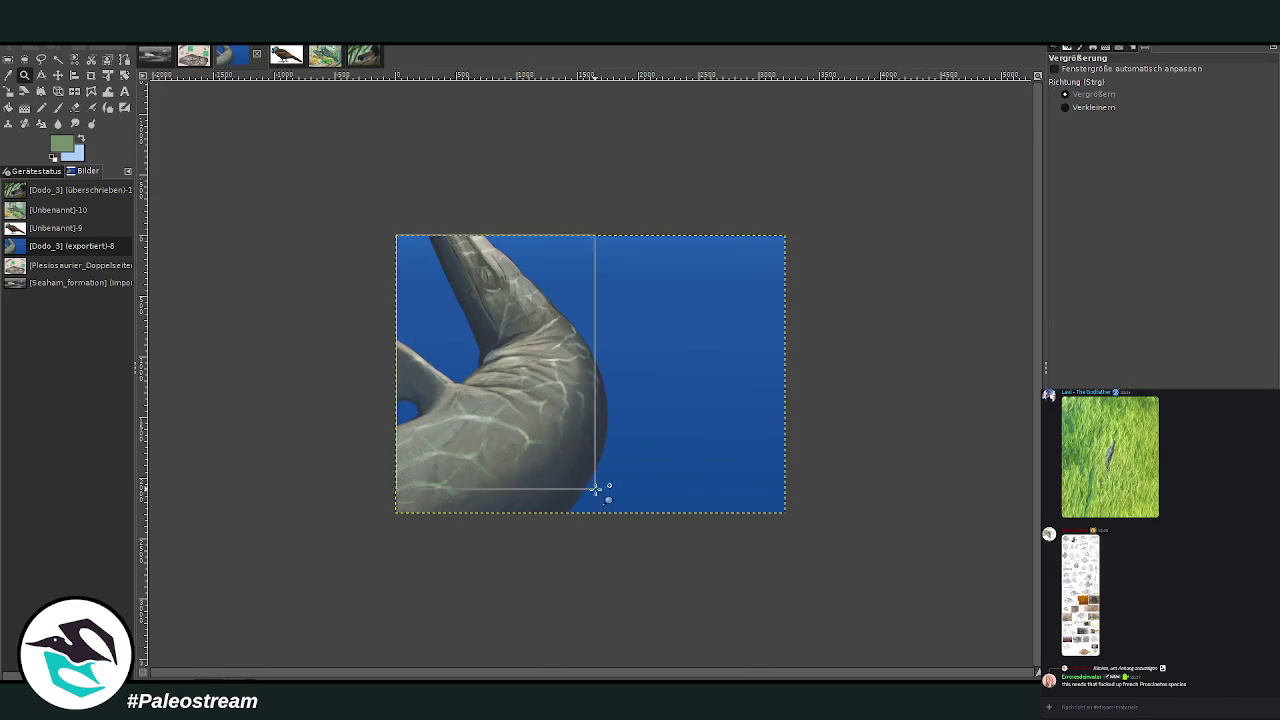
{"action": "left_click_drag", "start_coordinate": [426, 175], "coordinate": [535, 215]}
{"action": "key", "text": "p"}
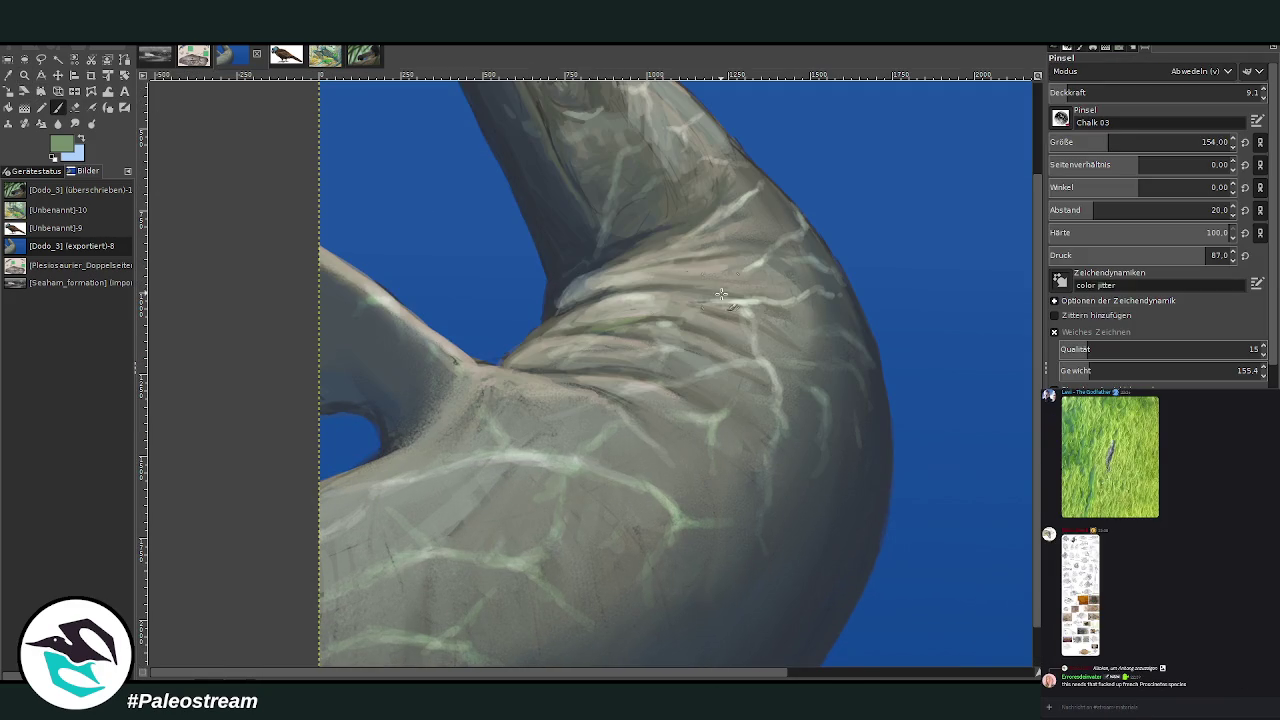
{"action": "left_click", "coordinate": [1074, 90]}
{"action": "left_click", "coordinate": [1096, 140]}
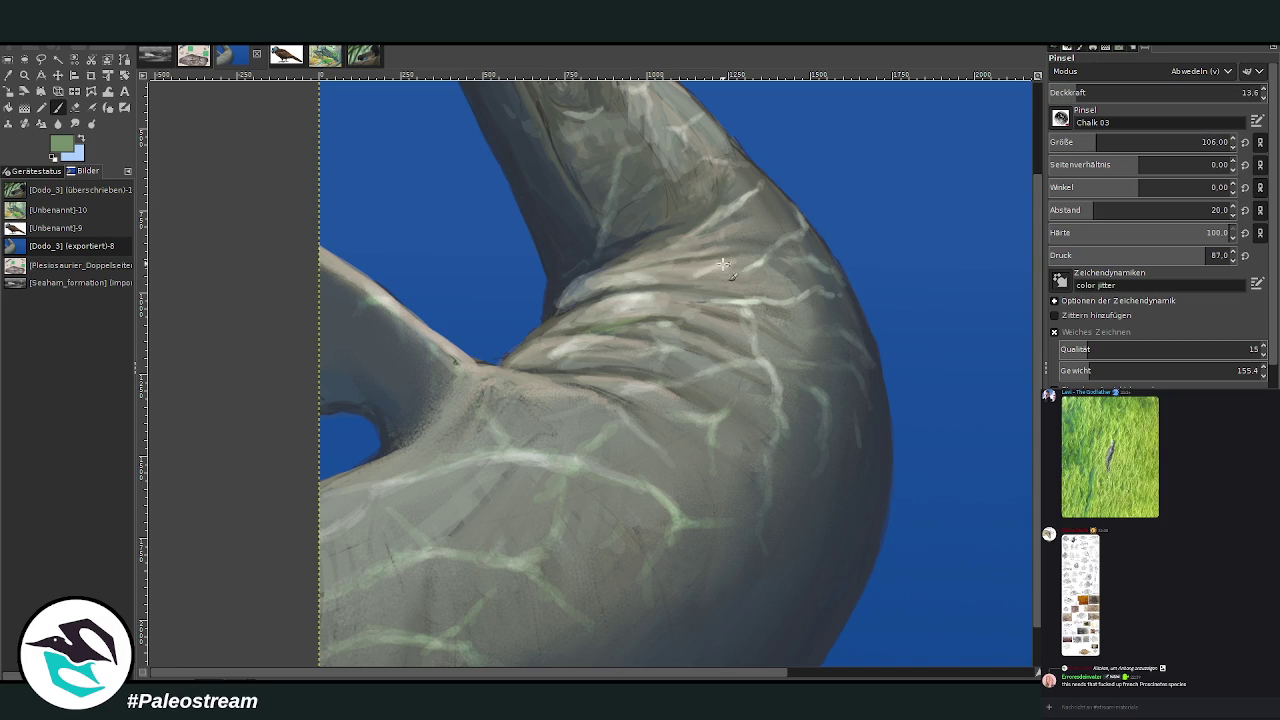
{"action": "left_click_drag", "start_coordinate": [728, 300], "coordinate": [660, 300]}
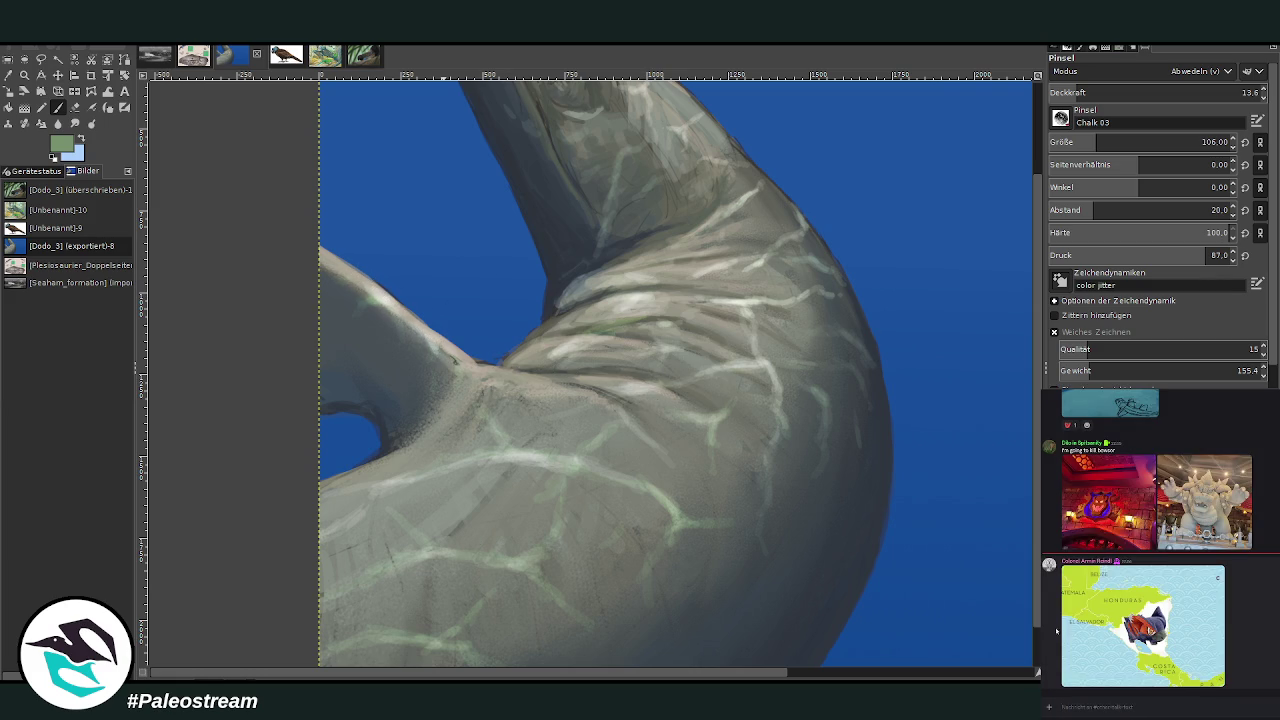
Briefly view the map image, then sample a dark grey from the neck shading
{"action": "left_click", "coordinate": [1073, 626]}
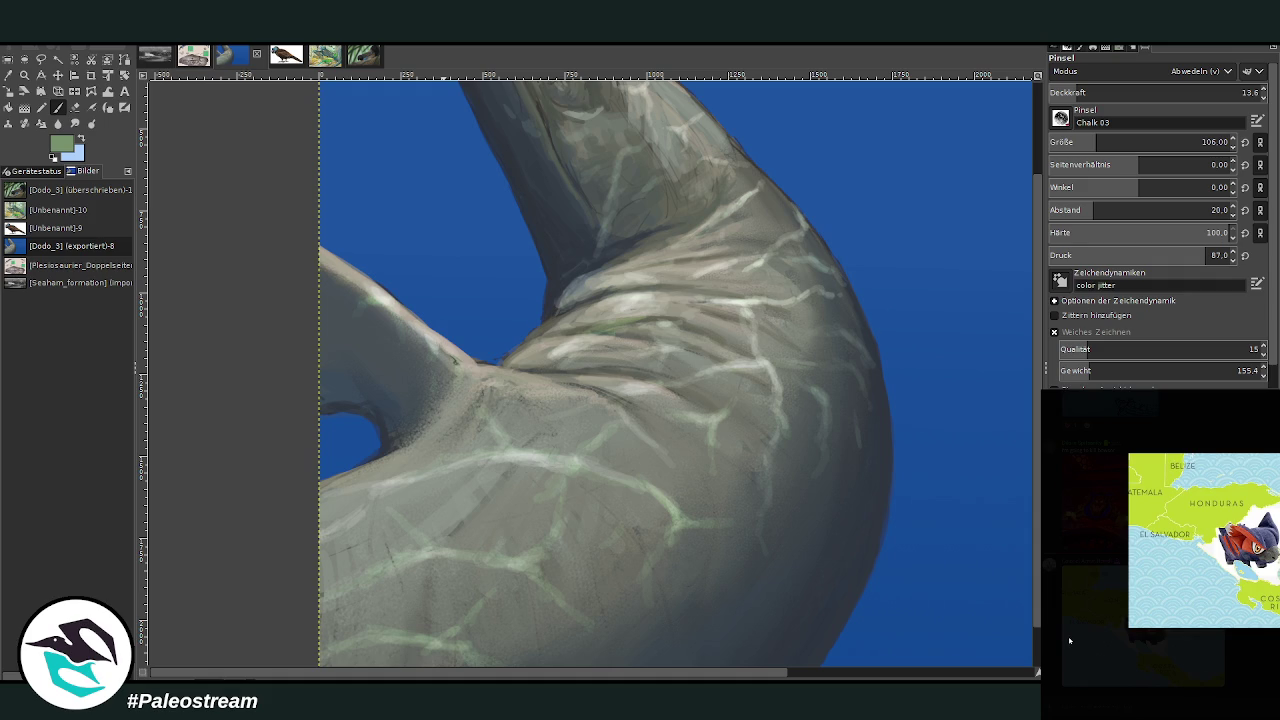
{"action": "left_click", "coordinate": [1071, 638]}
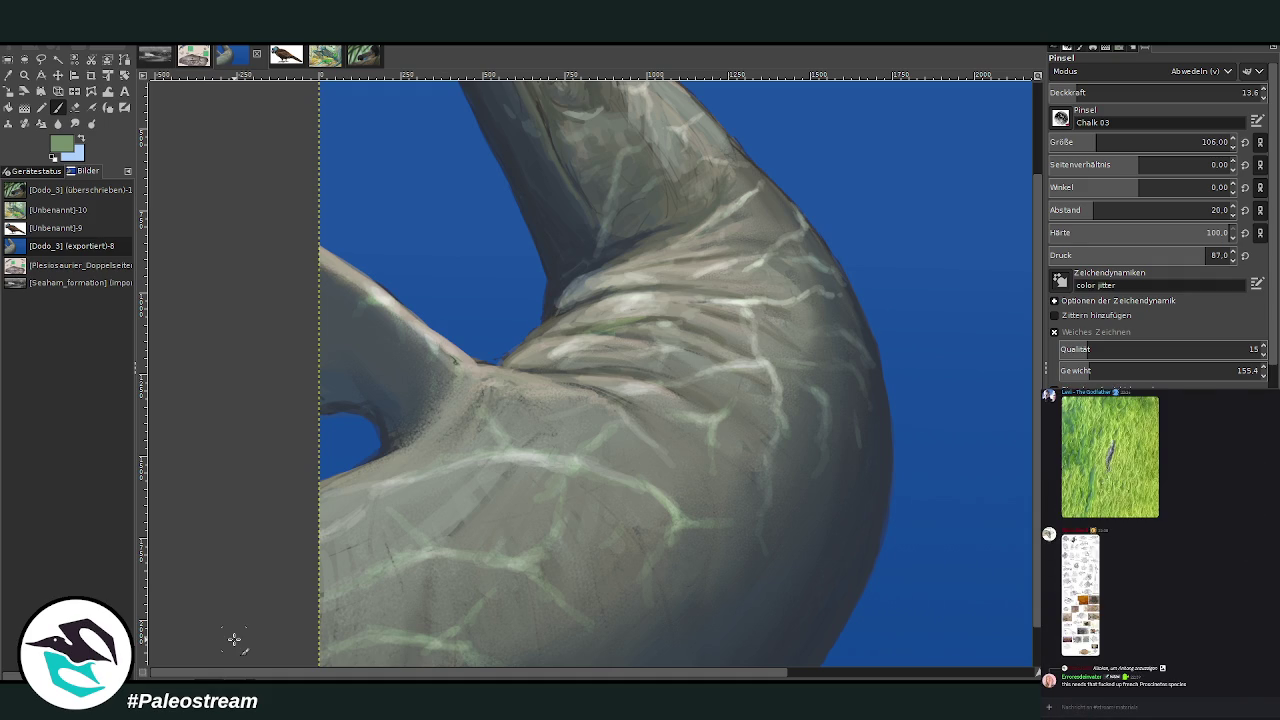
{"action": "key", "text": "o"}
{"action": "left_click", "coordinate": [545, 300]}
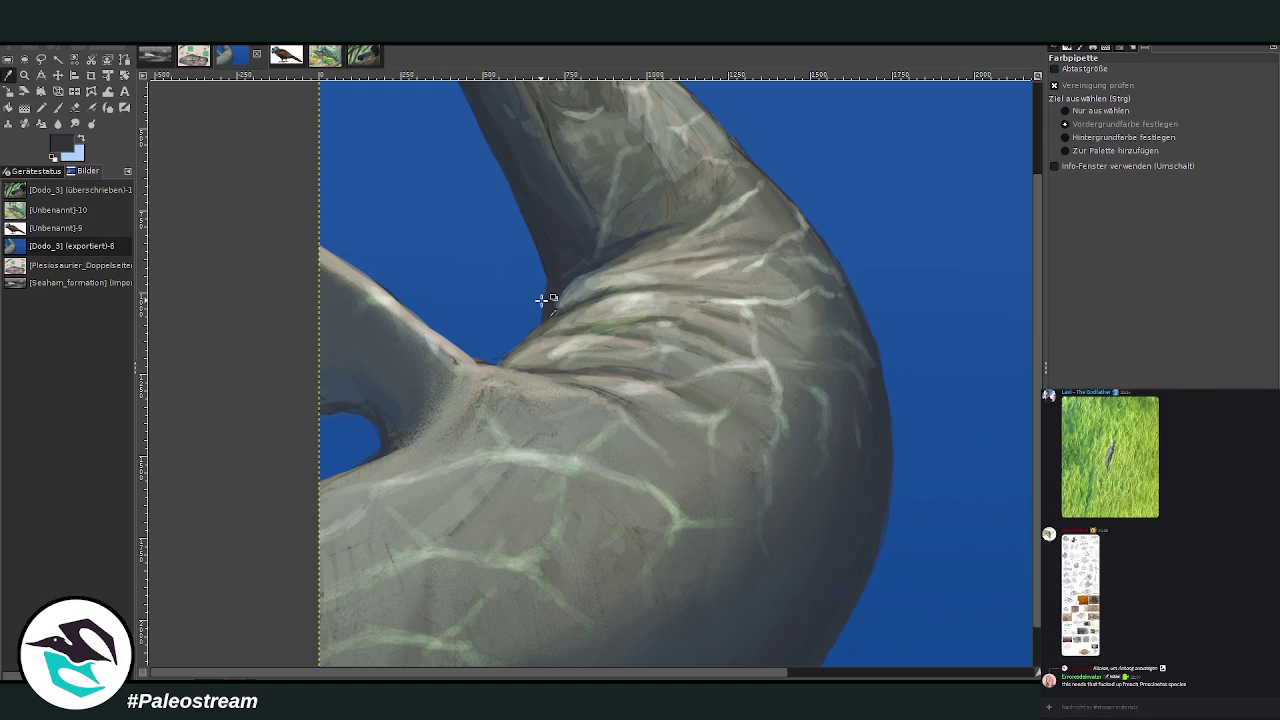
Set the paintbrush to Normal mode at size 76, lowering opacity to 14.5
{"action": "left_click", "coordinate": [63, 109]}
{"action": "scroll", "coordinate": [1103, 73], "scroll_direction": "up", "scroll_amount": 5}
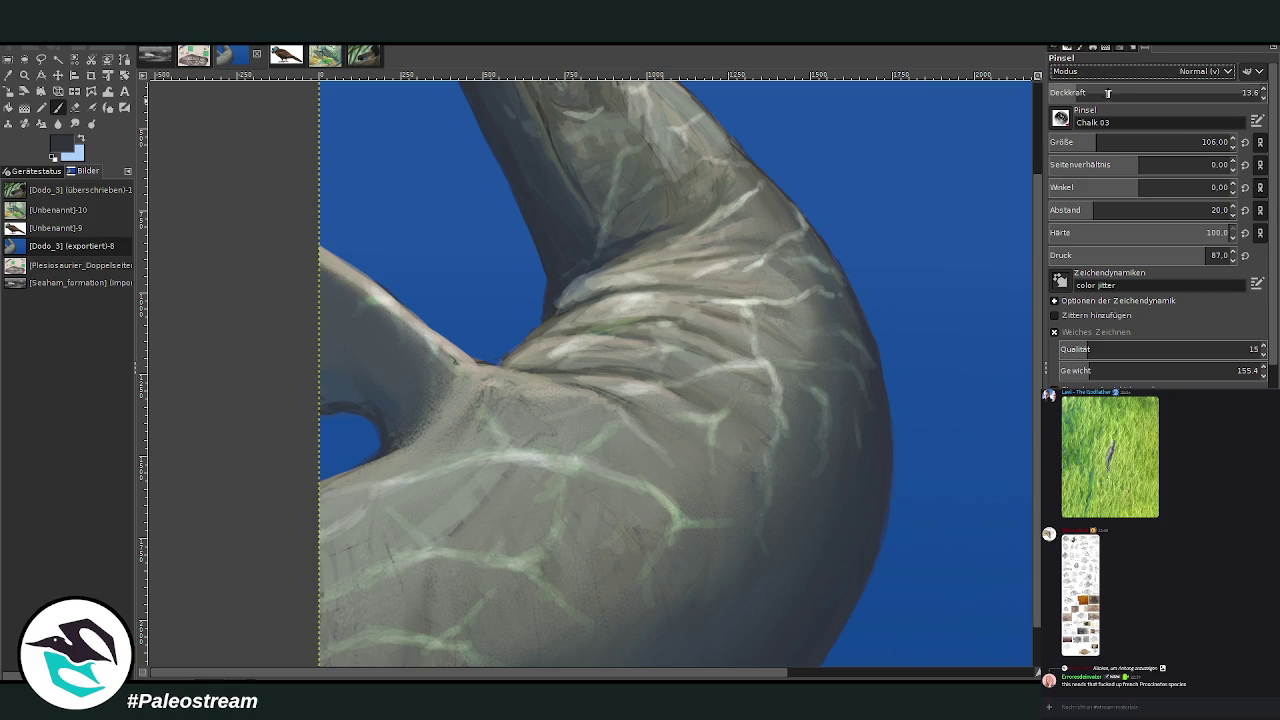
{"action": "left_click", "coordinate": [1176, 92]}
{"action": "left_click", "coordinate": [1076, 142]}
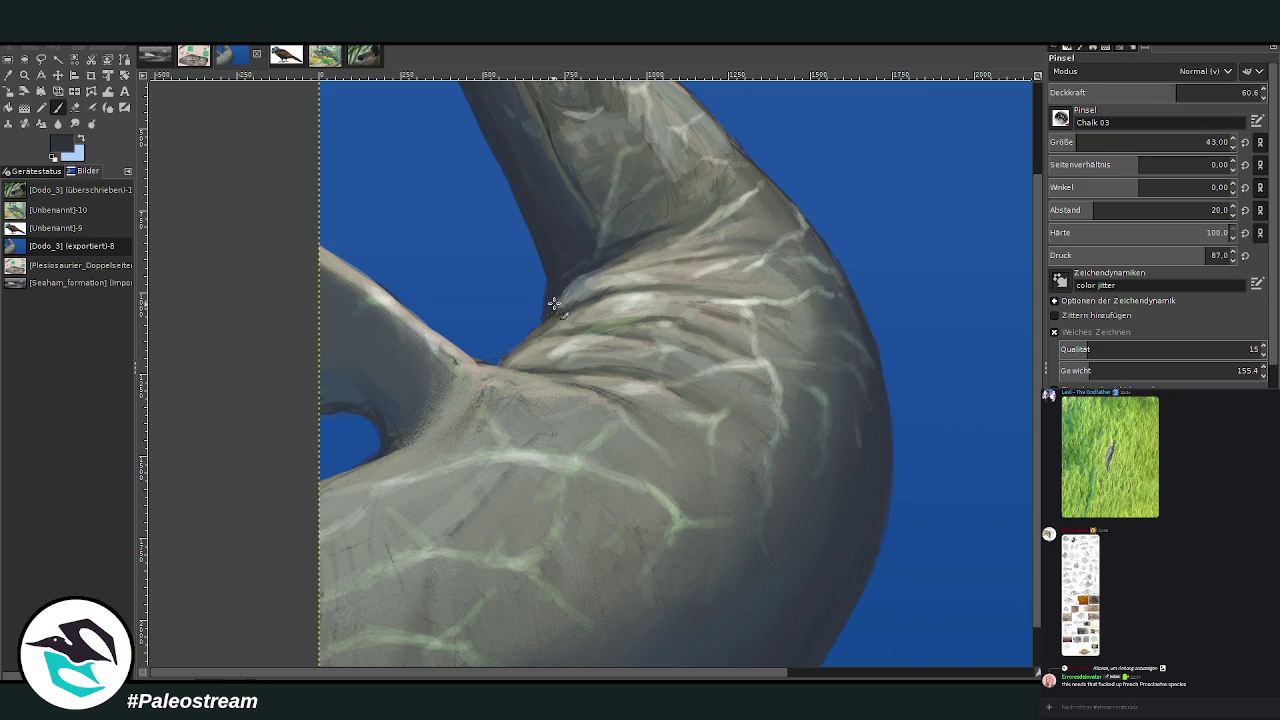
{"action": "left_click", "coordinate": [1088, 142]}
{"action": "left_click", "coordinate": [1114, 92]}
{"action": "left_click", "coordinate": [1096, 95]}
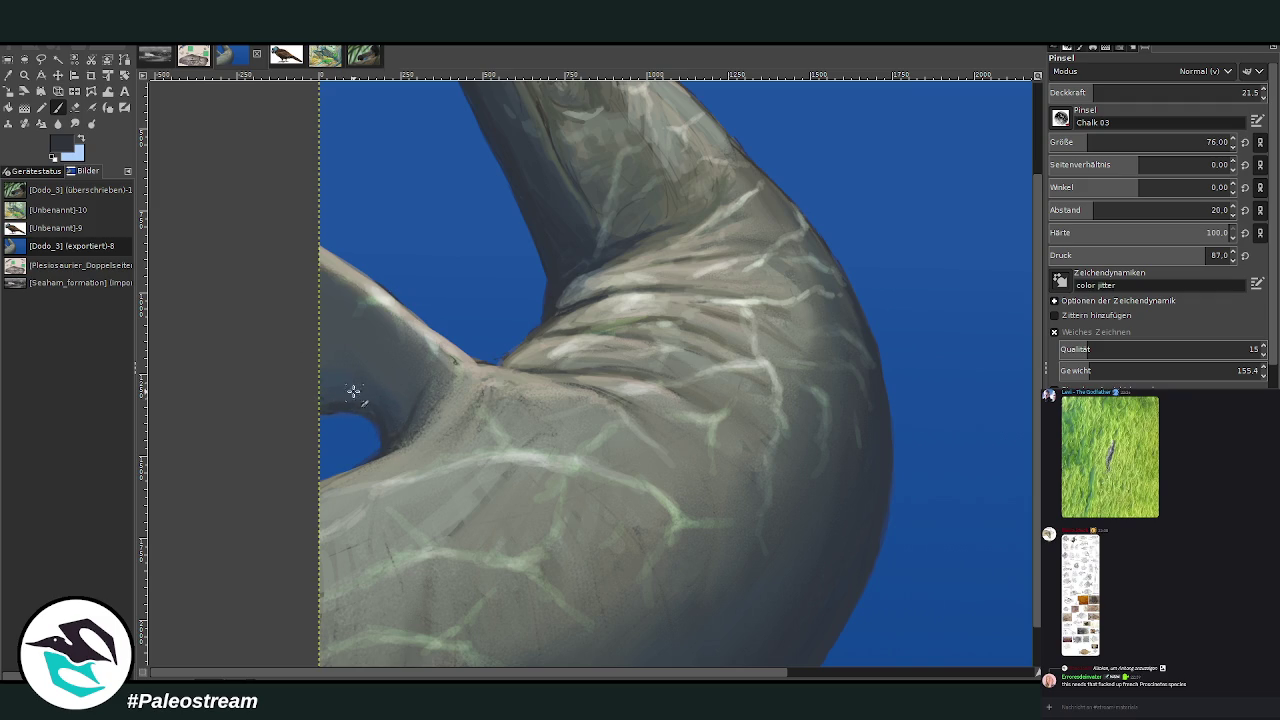
{"action": "left_click", "coordinate": [1080, 92]}
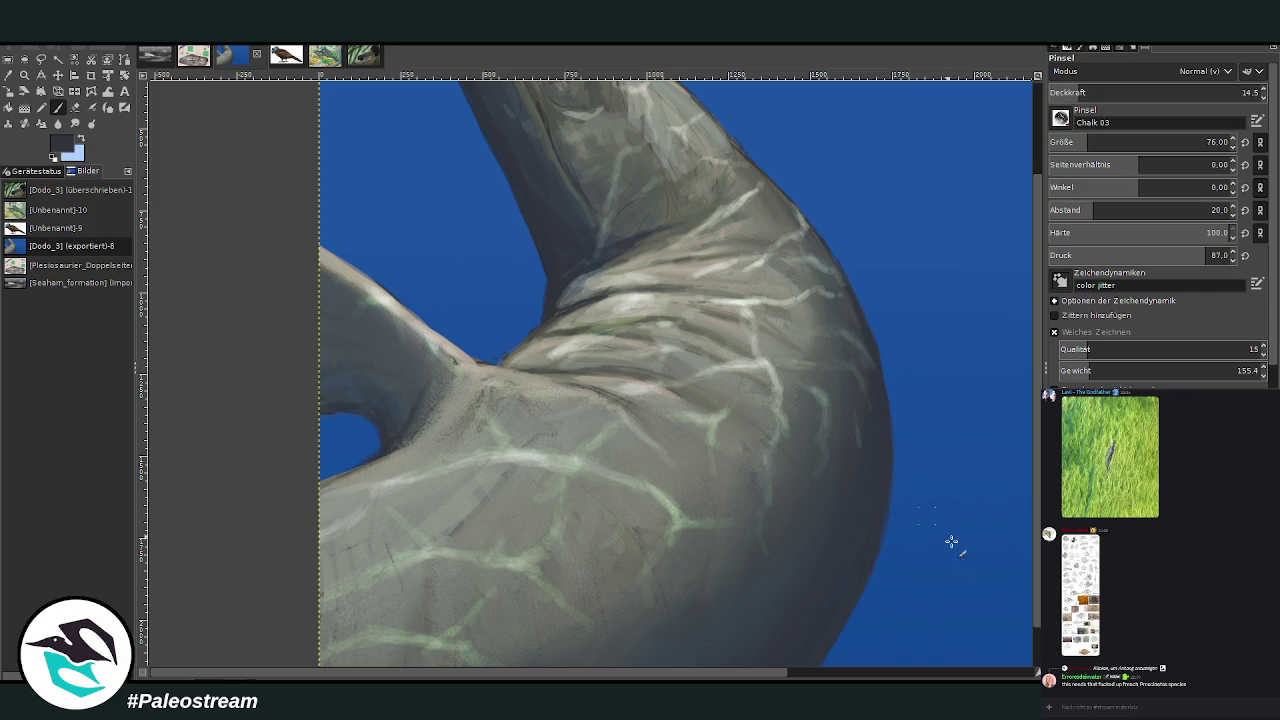
Work the dark grey shading into the neck crease while scrolling around the canvas
{"action": "scroll", "coordinate": [912, 505], "scroll_direction": "down", "scroll_amount": 1}
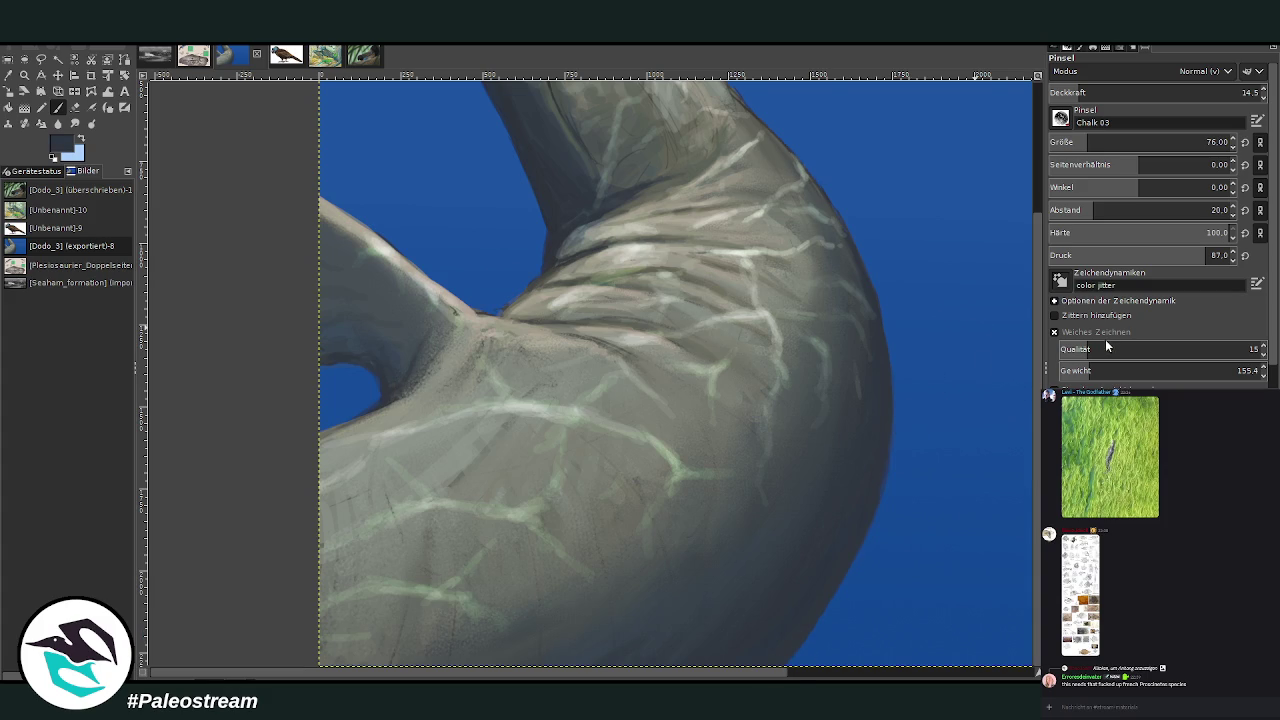
{"action": "scroll", "coordinate": [1062, 145], "scroll_direction": "up", "scroll_amount": 3}
{"action": "scroll", "coordinate": [1110, 92], "scroll_direction": "up", "scroll_amount": 3}
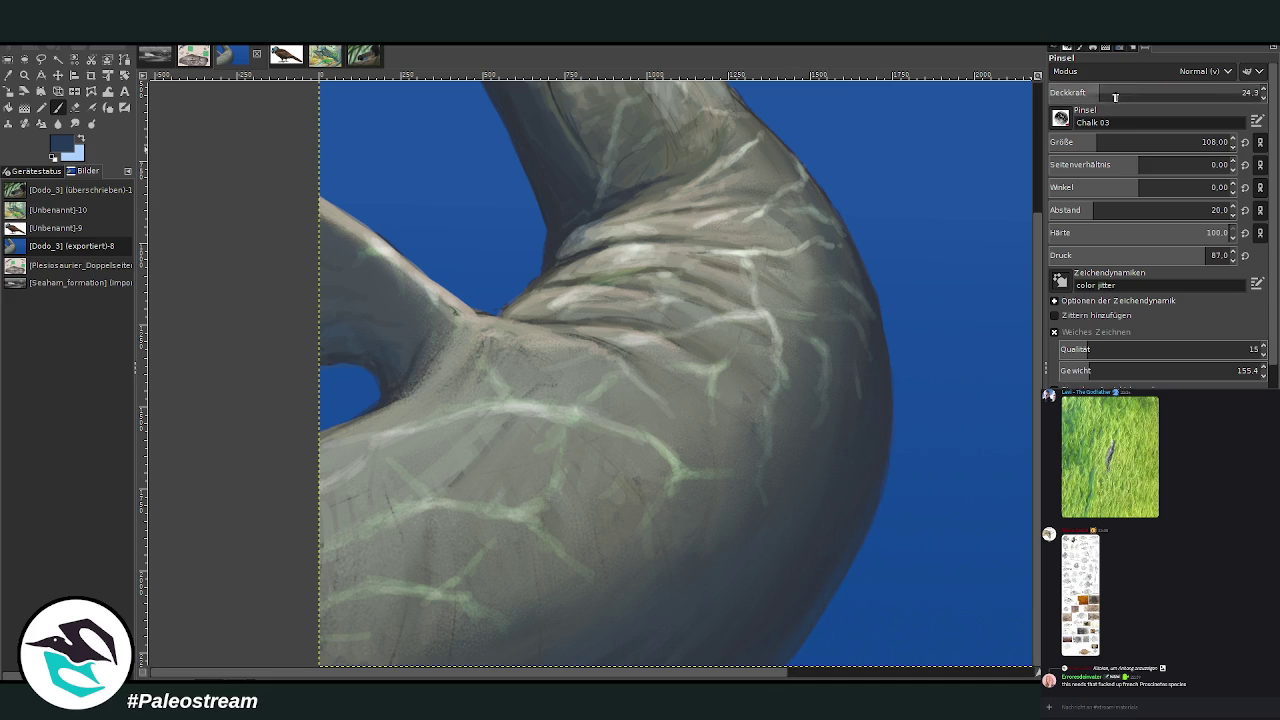
{"action": "scroll", "coordinate": [1110, 142], "scroll_direction": "down", "scroll_amount": 3}
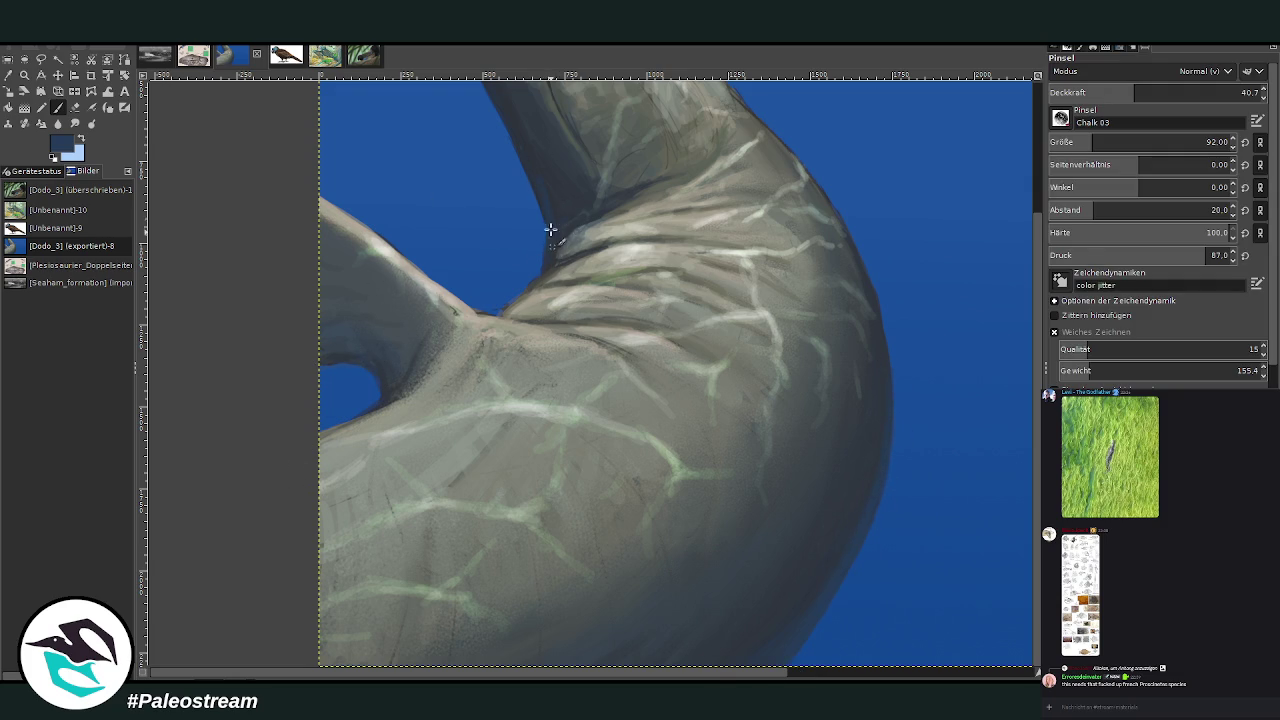
{"action": "scroll", "coordinate": [493, 152], "scroll_direction": "up", "scroll_amount": 3}
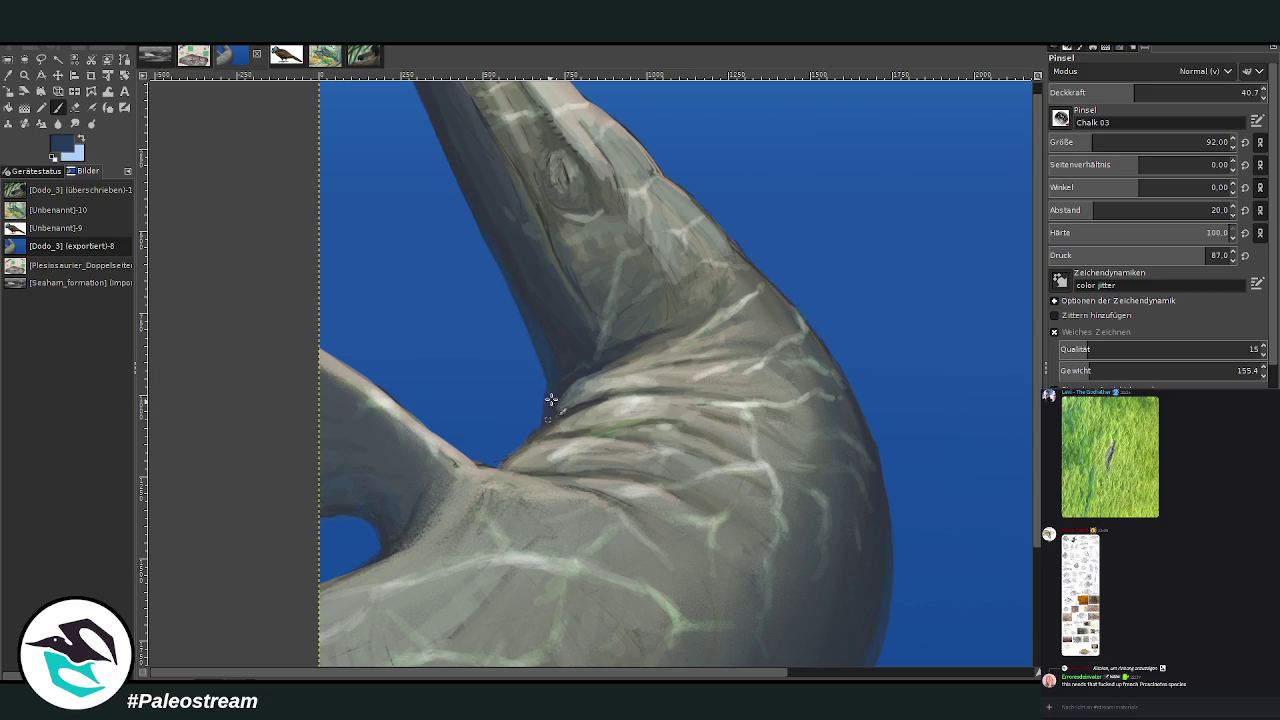
{"action": "scroll", "coordinate": [540, 338], "scroll_direction": "down", "scroll_amount": 2}
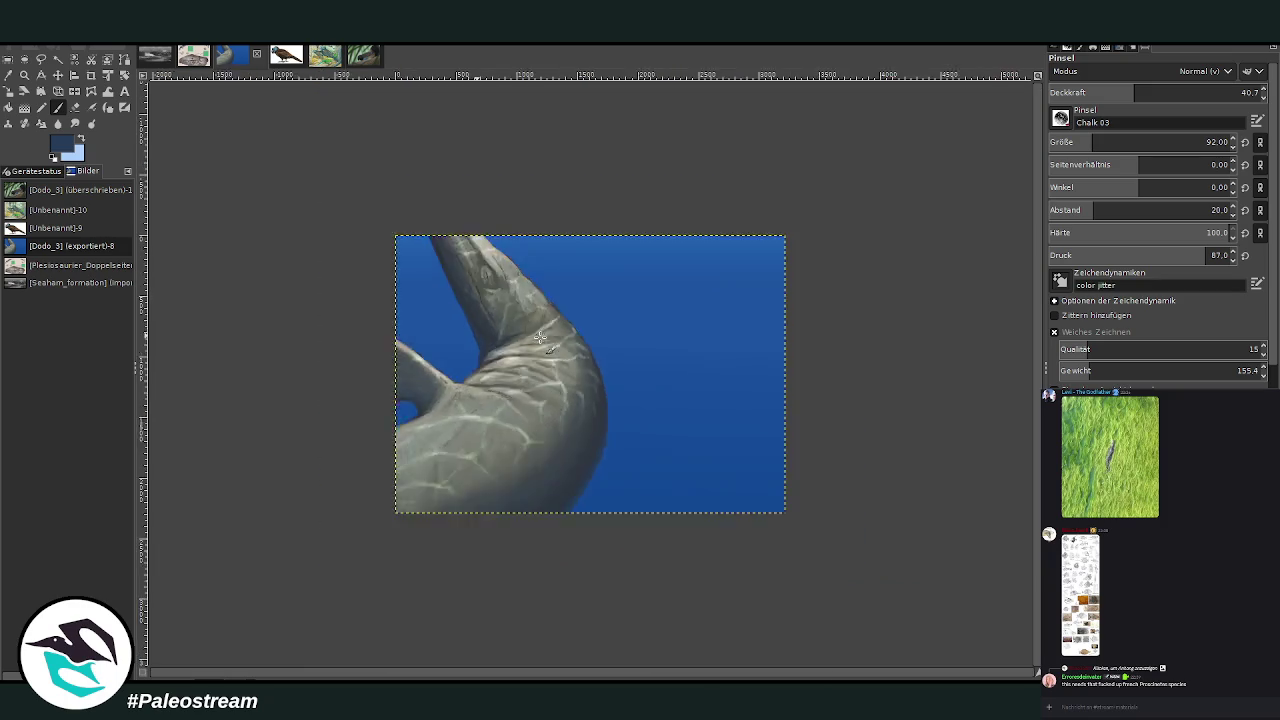
Zoom in on the head and neck and set the brush to 61.8 opacity, size 27
{"action": "scroll", "coordinate": [540, 338], "scroll_direction": "down", "scroll_amount": 1}
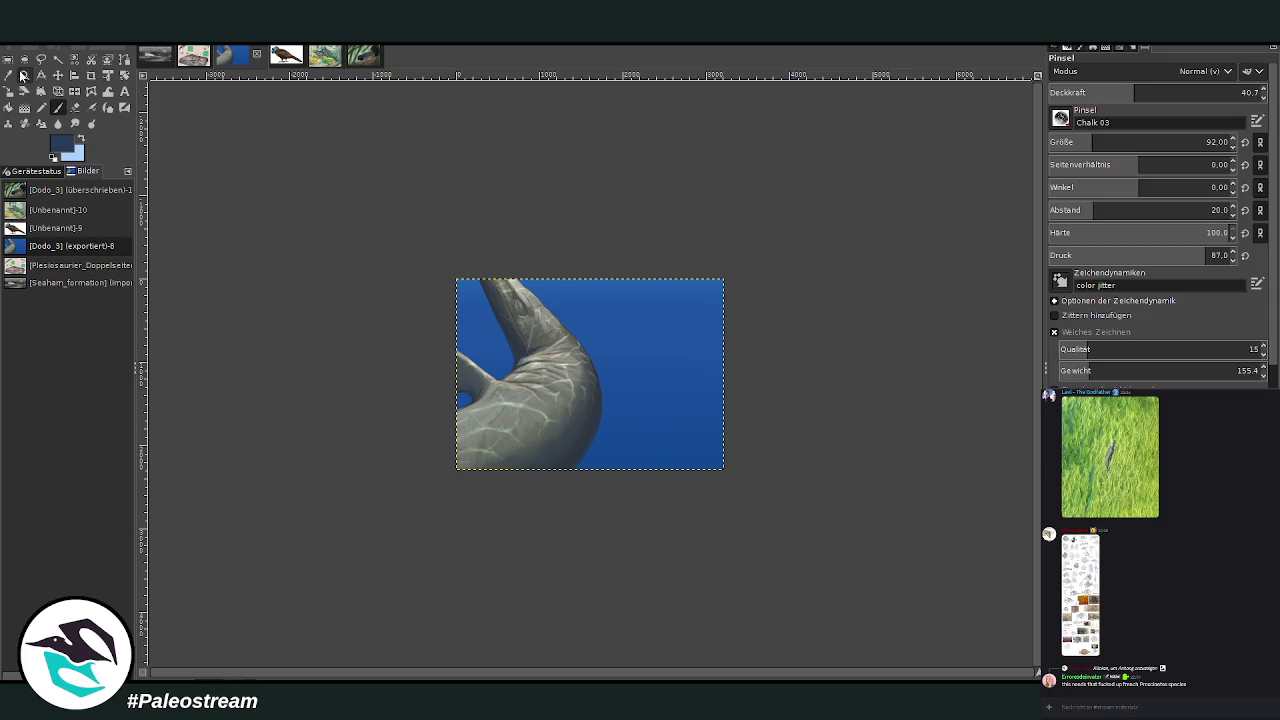
{"action": "left_click", "coordinate": [24, 75]}
{"action": "left_click", "coordinate": [522, 299]}
{"action": "left_click_drag", "start_coordinate": [456, 129], "coordinate": [630, 334]}
{"action": "left_click", "coordinate": [8, 75]}
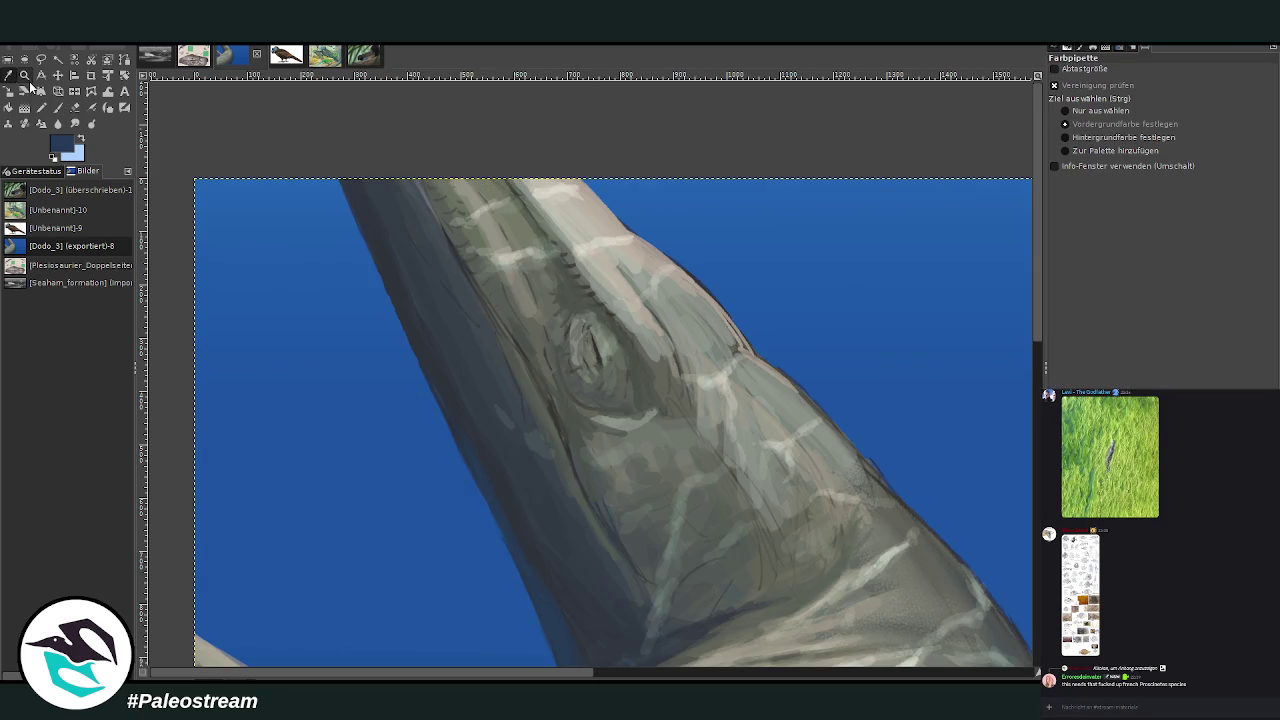
{"action": "key", "text": "p"}
{"action": "left_click_drag", "start_coordinate": [1142, 91], "coordinate": [1180, 92]}
{"action": "left_click", "coordinate": [1207, 142]}
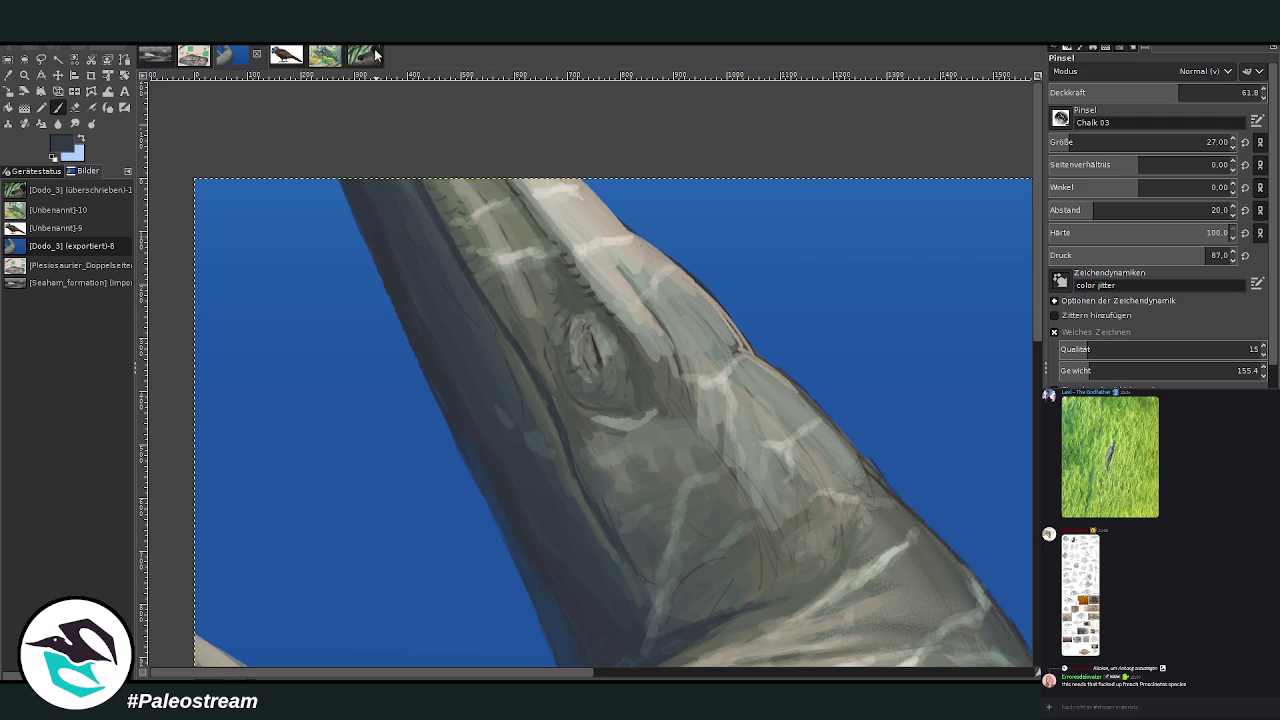
Sample a grey-green from the neck skin and zoom in on the eye area
{"action": "key", "text": "o"}
{"action": "left_click", "coordinate": [805, 606]}
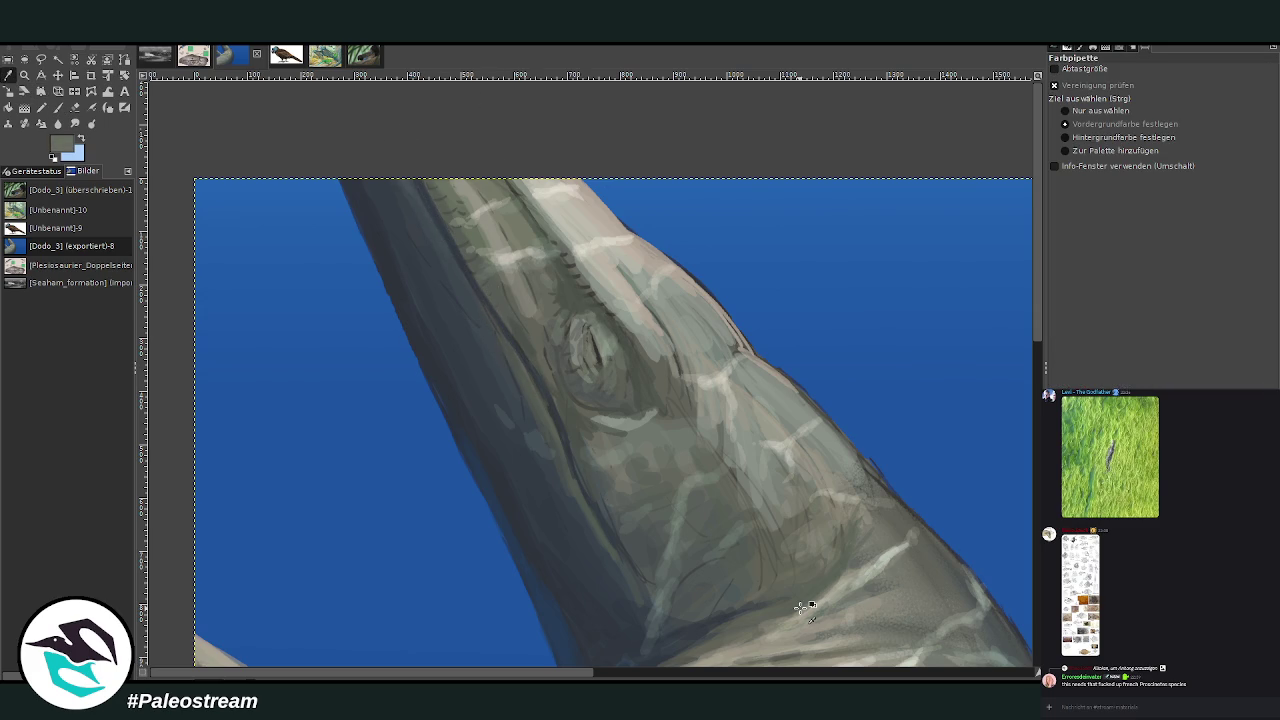
{"action": "left_click", "coordinate": [24, 75]}
{"action": "left_click_drag", "start_coordinate": [432, 165], "coordinate": [750, 506]}
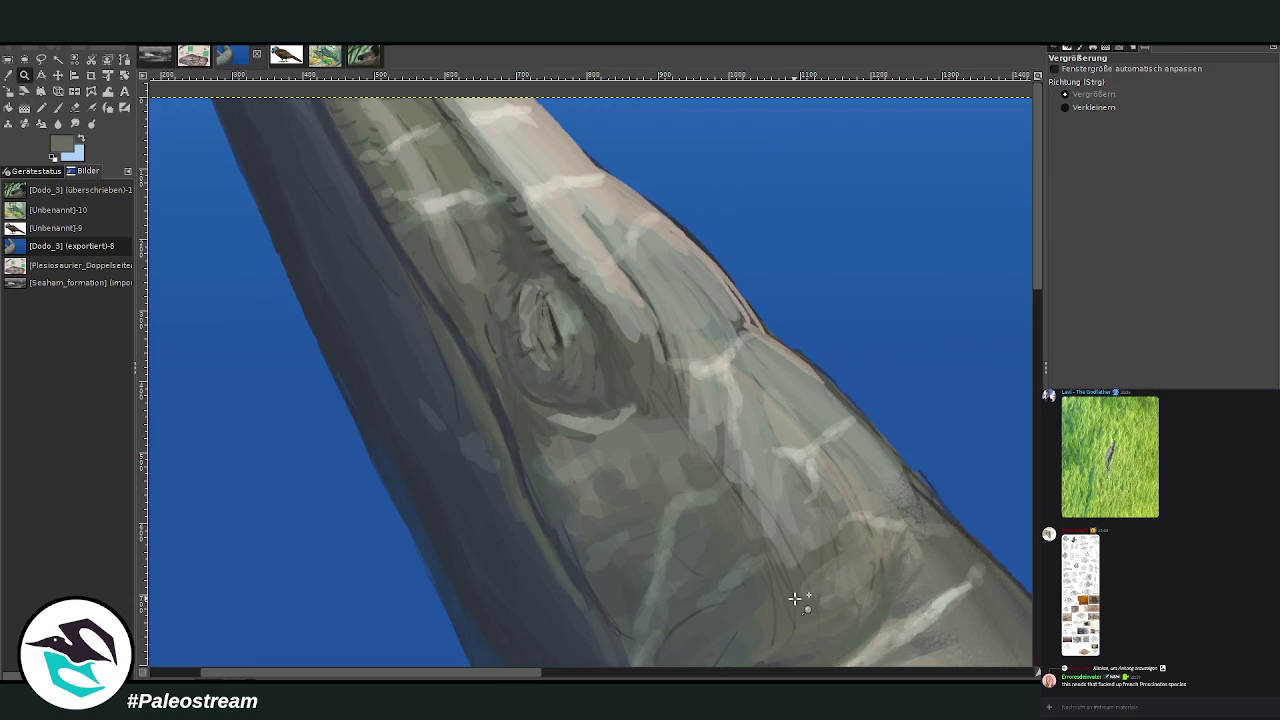
At brush size 36, dab dark stippled texture beside the eye and raise opacity to 90.5
{"action": "left_click", "coordinate": [8, 76]}
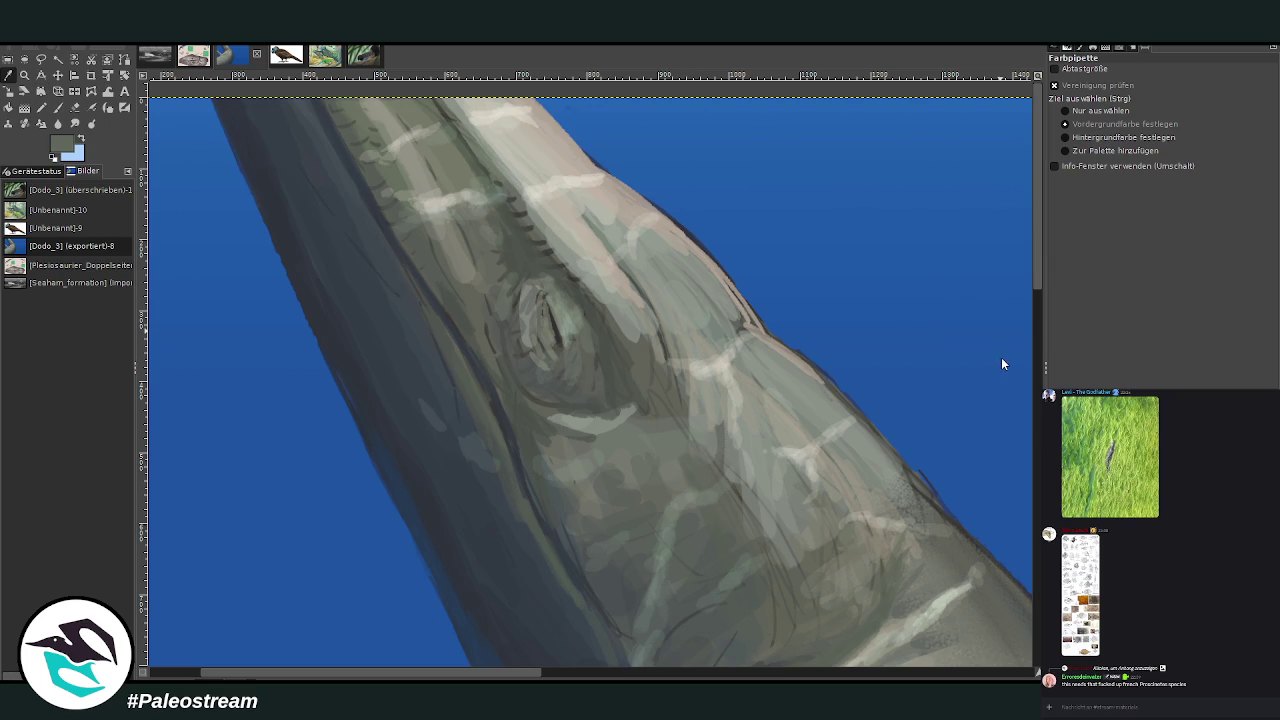
{"action": "key", "text": "p"}
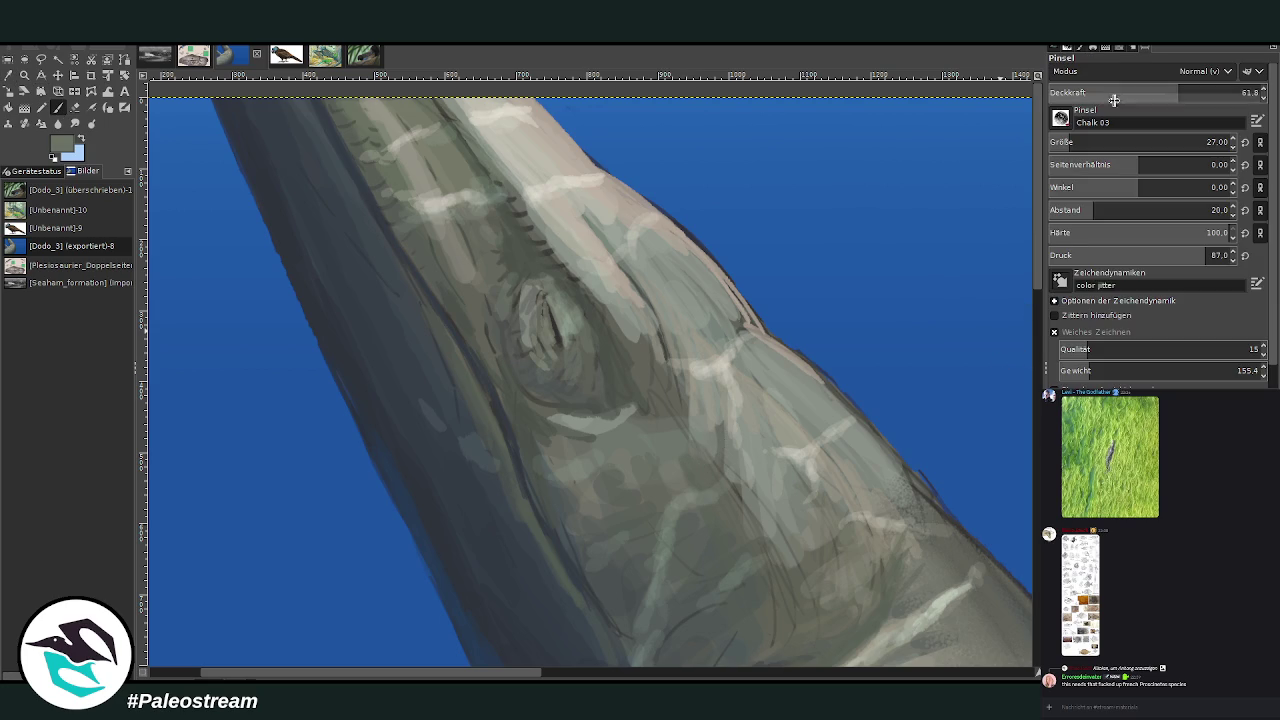
{"action": "left_click", "coordinate": [1074, 144]}
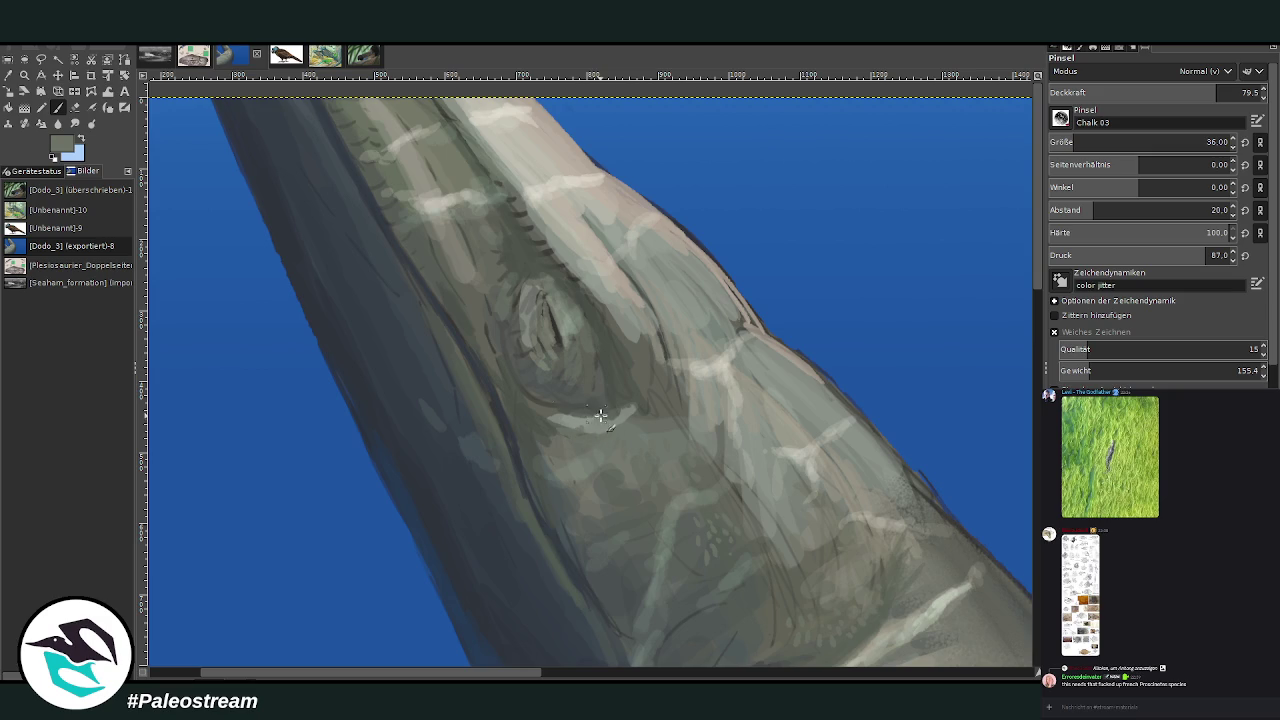
{"action": "left_click_drag", "start_coordinate": [583, 369], "coordinate": [644, 383]}
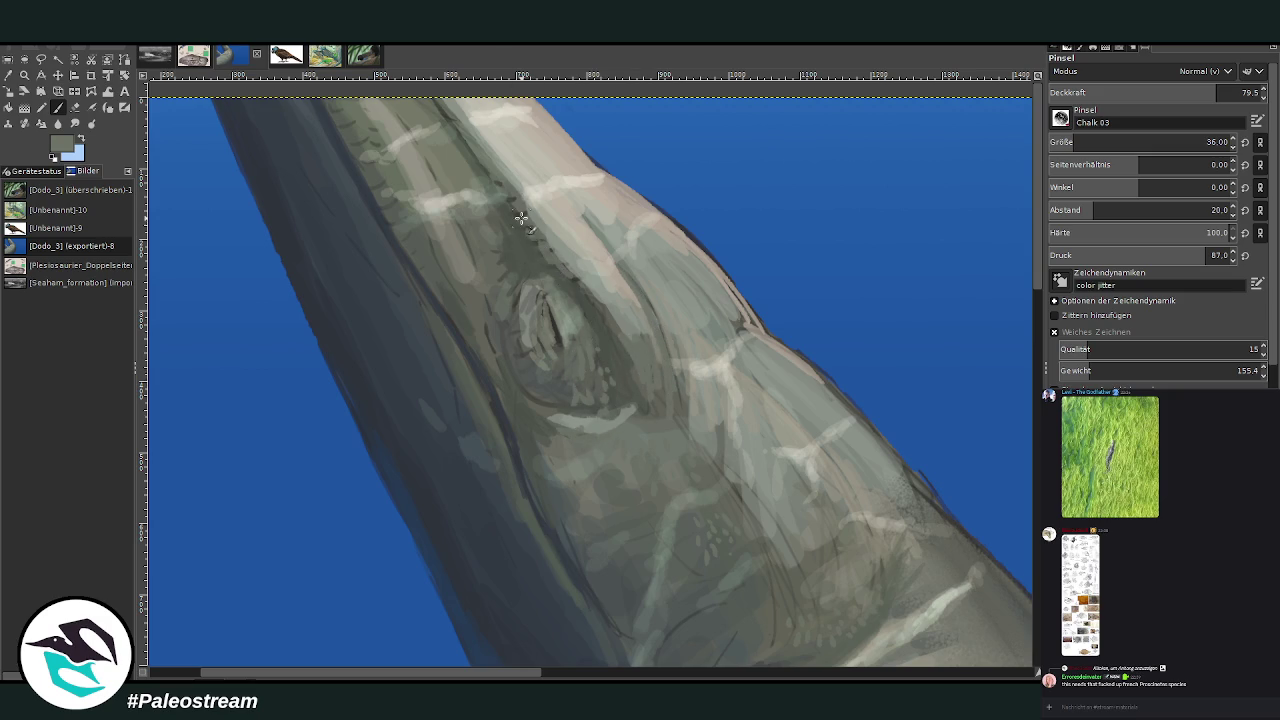
{"action": "left_click", "coordinate": [1229, 89]}
{"action": "left_click_drag", "start_coordinate": [1229, 89], "coordinate": [1241, 89]}
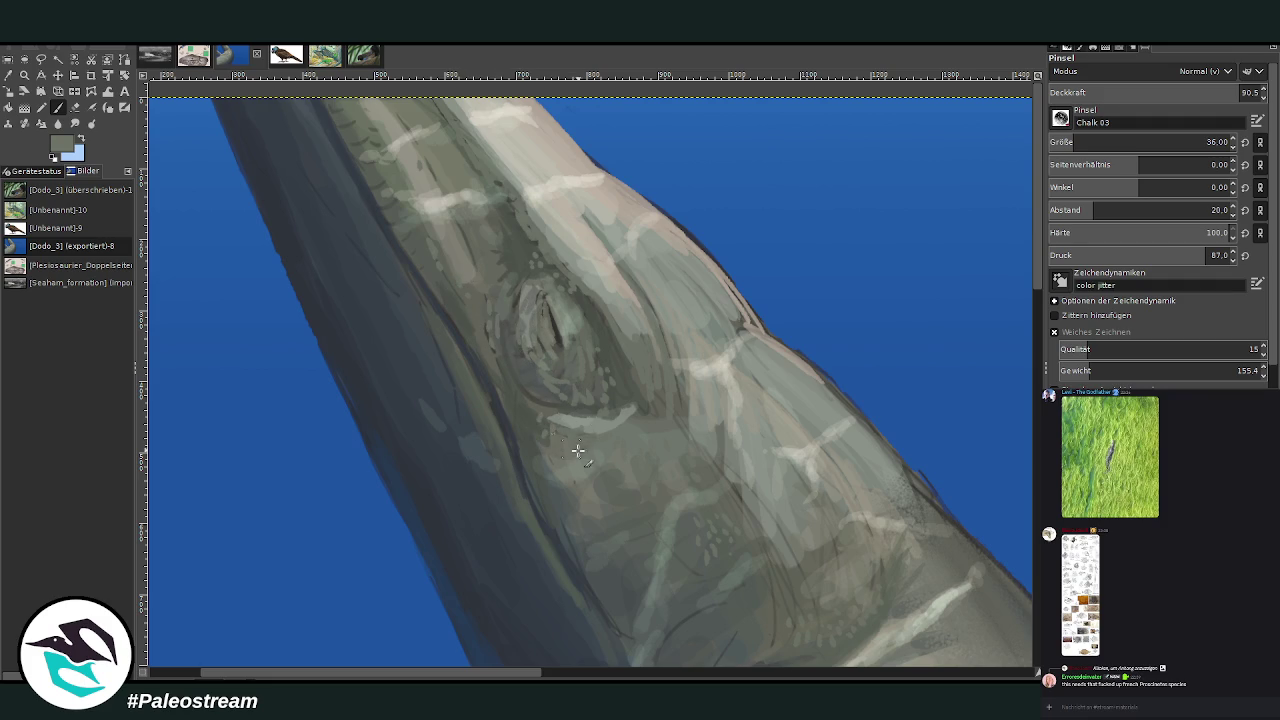
{"action": "scroll", "coordinate": [1040, 507], "scroll_direction": "down", "scroll_amount": 5}
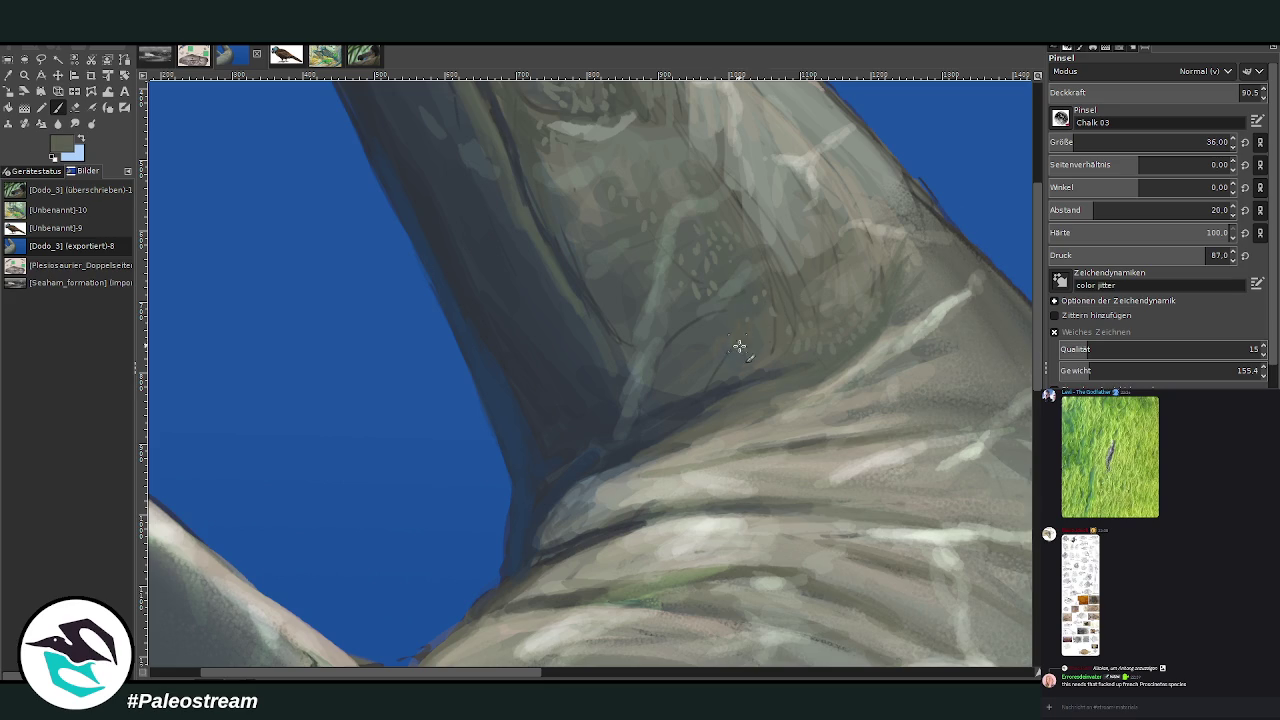
Lighten the neck fold faintly, then darken the eye ring and nearby skin at 40.7 opacity
{"action": "left_click", "coordinate": [1003, 355], "text": "ctrl"}
{"action": "left_click_drag", "start_coordinate": [783, 378], "coordinate": [748, 396]}
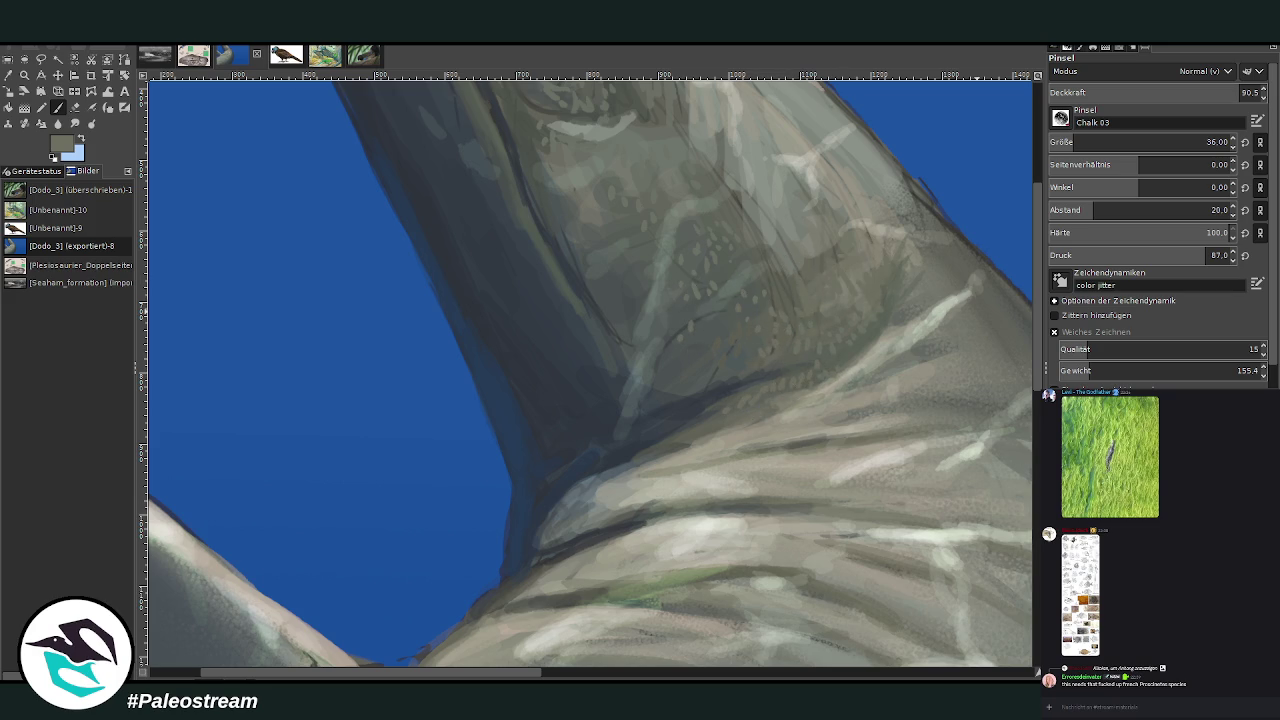
{"action": "scroll", "coordinate": [1000, 150], "scroll_direction": "up", "scroll_amount": 5}
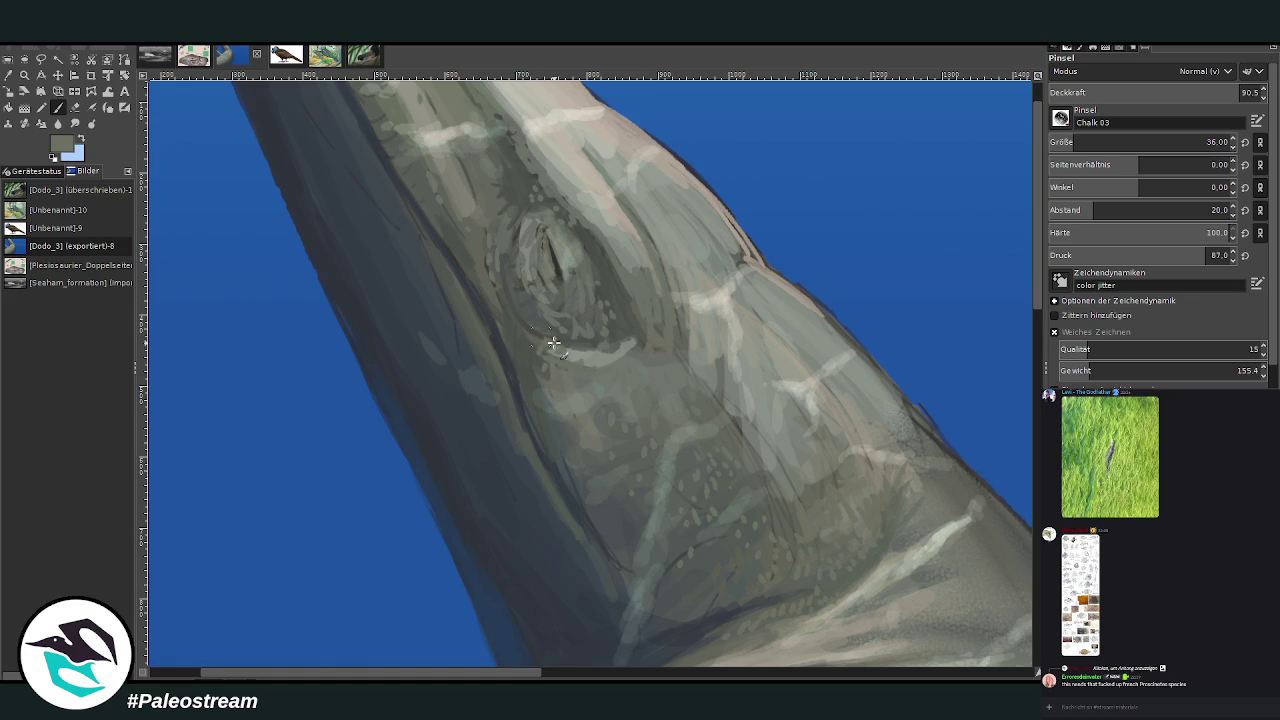
{"action": "left_click", "coordinate": [910, 267], "text": "ctrl"}
{"action": "mouse_move", "coordinate": [537, 282]}
{"action": "left_mouse_down"}
{"action": "mouse_move", "coordinate": [560, 292]}
{"action": "mouse_move", "coordinate": [594, 263]}
{"action": "left_mouse_up"}
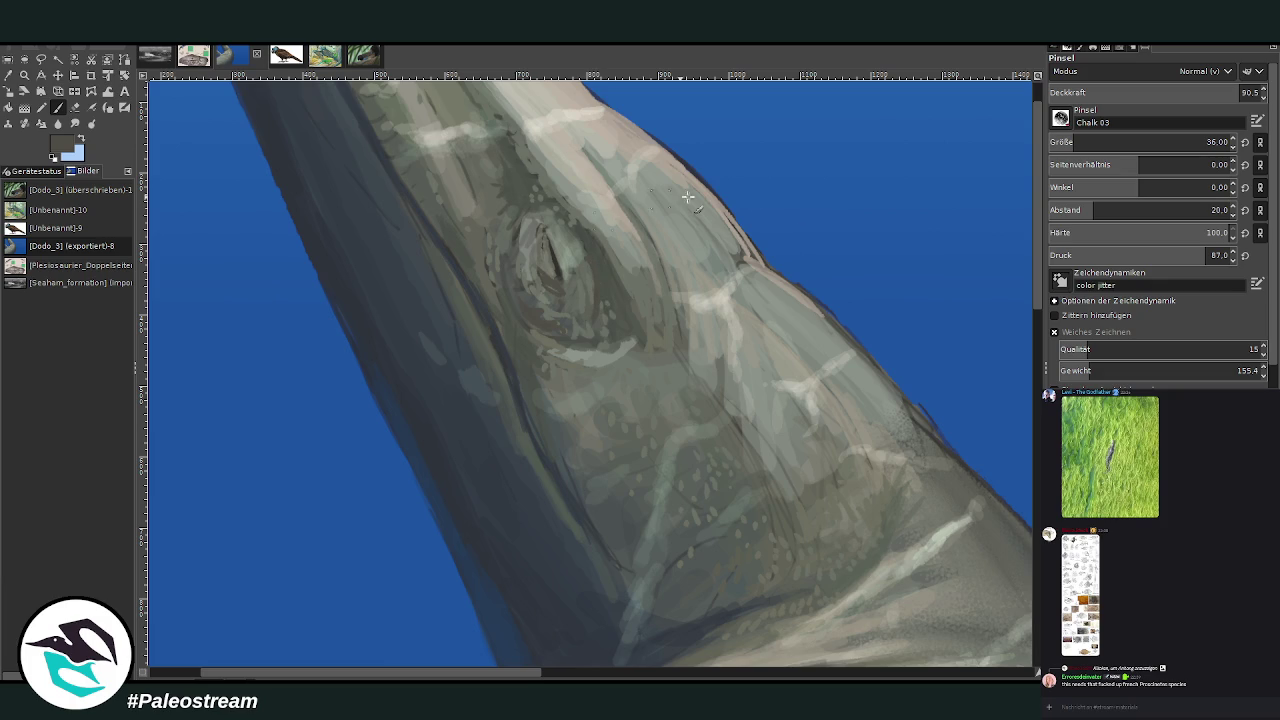
{"action": "left_click", "coordinate": [1134, 91]}
{"action": "mouse_move", "coordinate": [590, 262]}
{"action": "left_mouse_down"}
{"action": "mouse_move", "coordinate": [600, 309]}
{"action": "mouse_move", "coordinate": [569, 332]}
{"action": "left_mouse_up"}
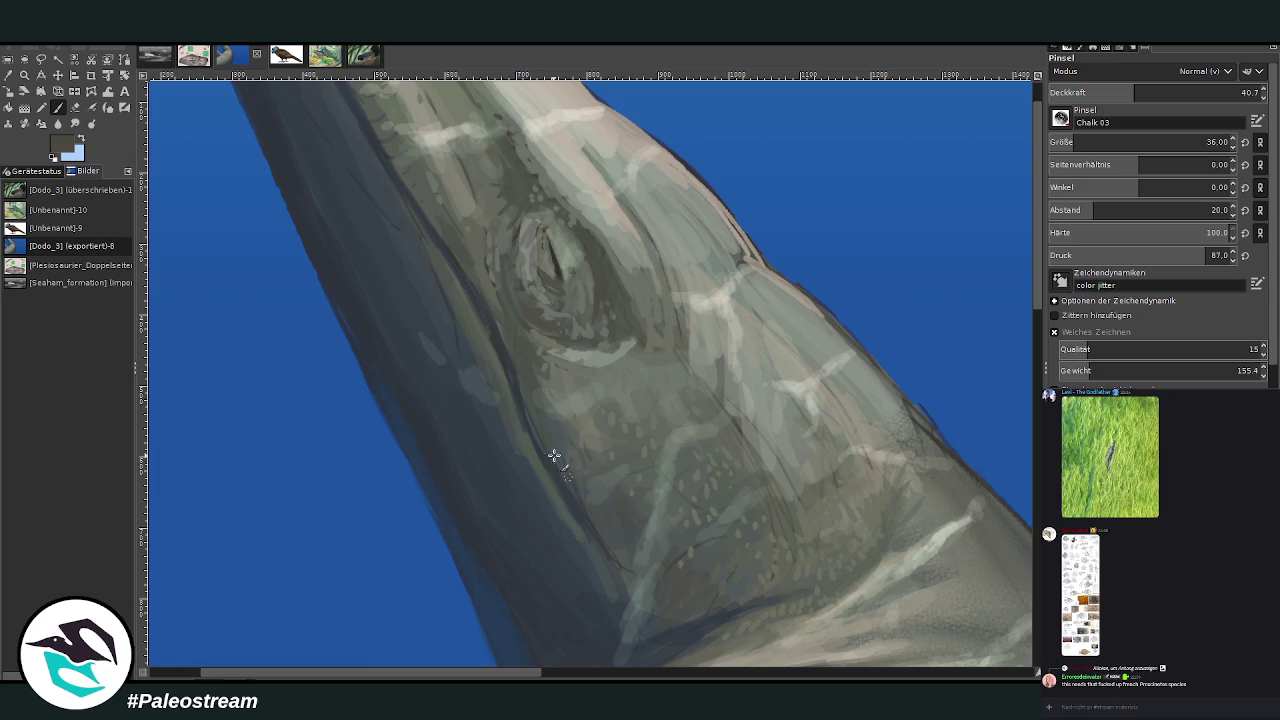
Touch up the eye slit with dark and light strokes at raised opacity
{"action": "scroll", "coordinate": [1037, 184], "scroll_direction": "up", "scroll_amount": 1}
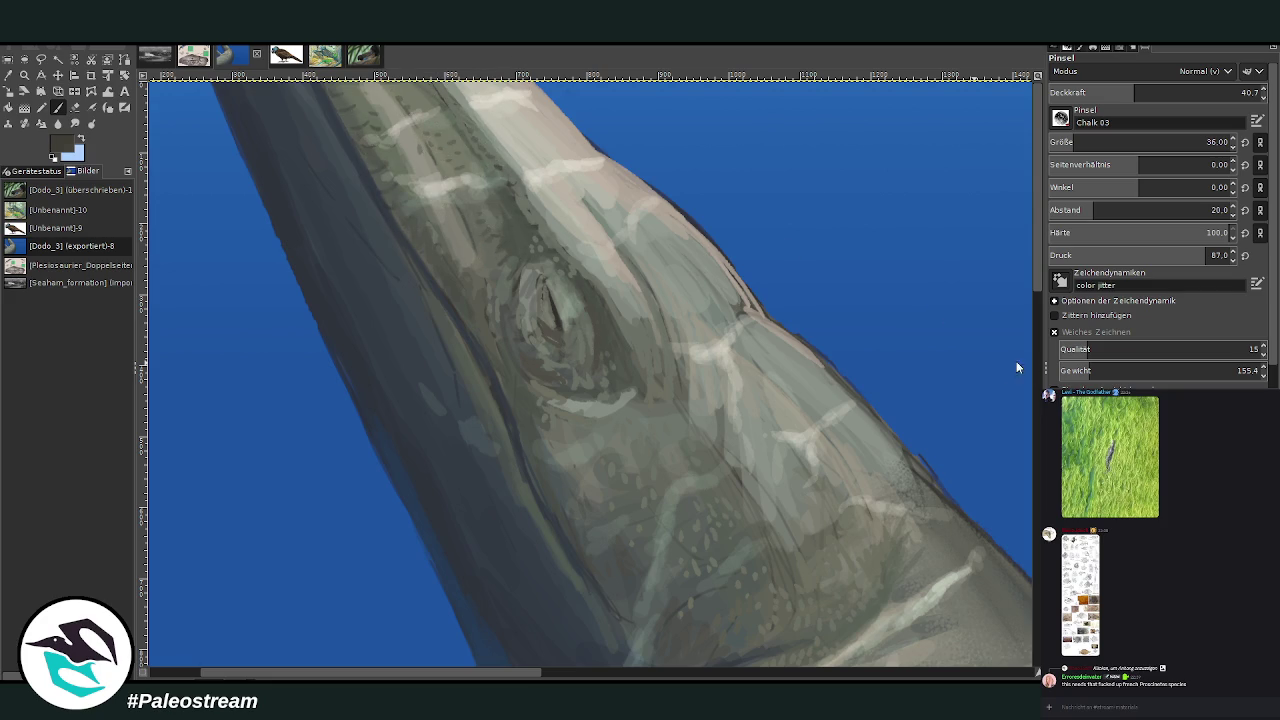
{"action": "mouse_move", "coordinate": [565, 326]}
{"action": "left_mouse_down"}
{"action": "mouse_move", "coordinate": [545, 352]}
{"action": "mouse_move", "coordinate": [569, 368]}
{"action": "left_mouse_up"}
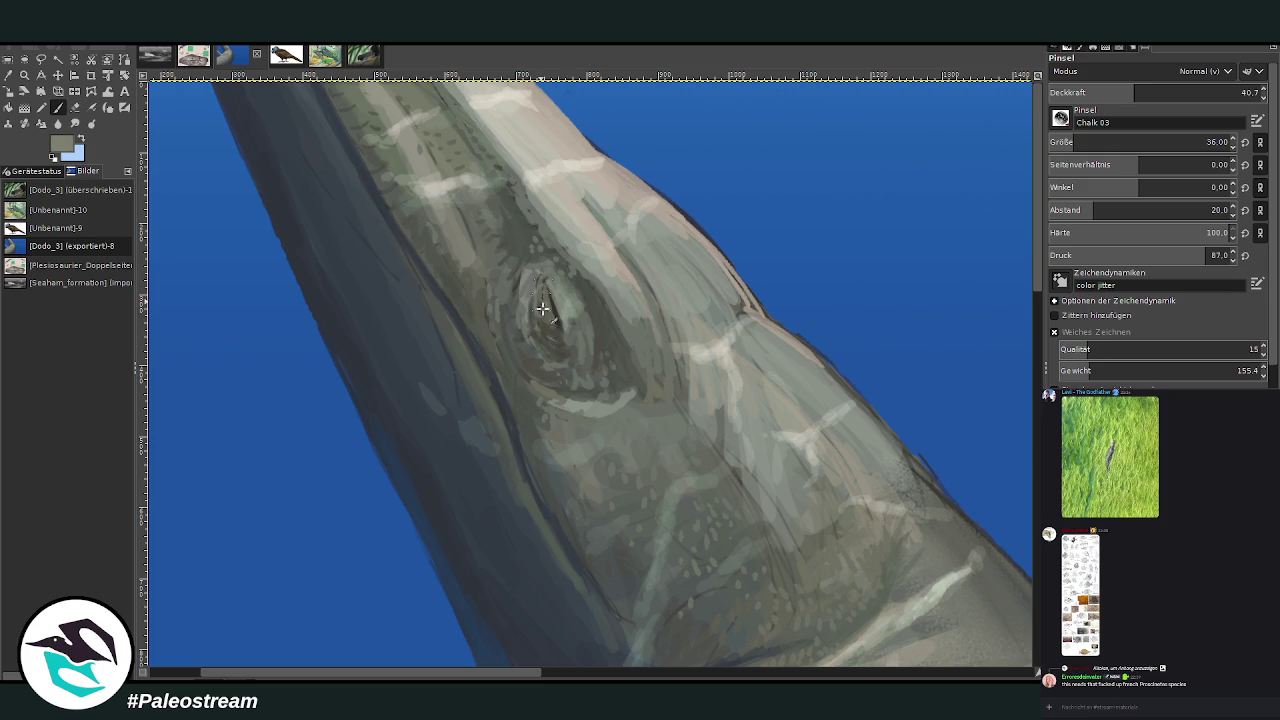
{"action": "left_click_drag", "start_coordinate": [557, 337], "coordinate": [545, 306]}
{"action": "left_click", "coordinate": [1149, 90]}
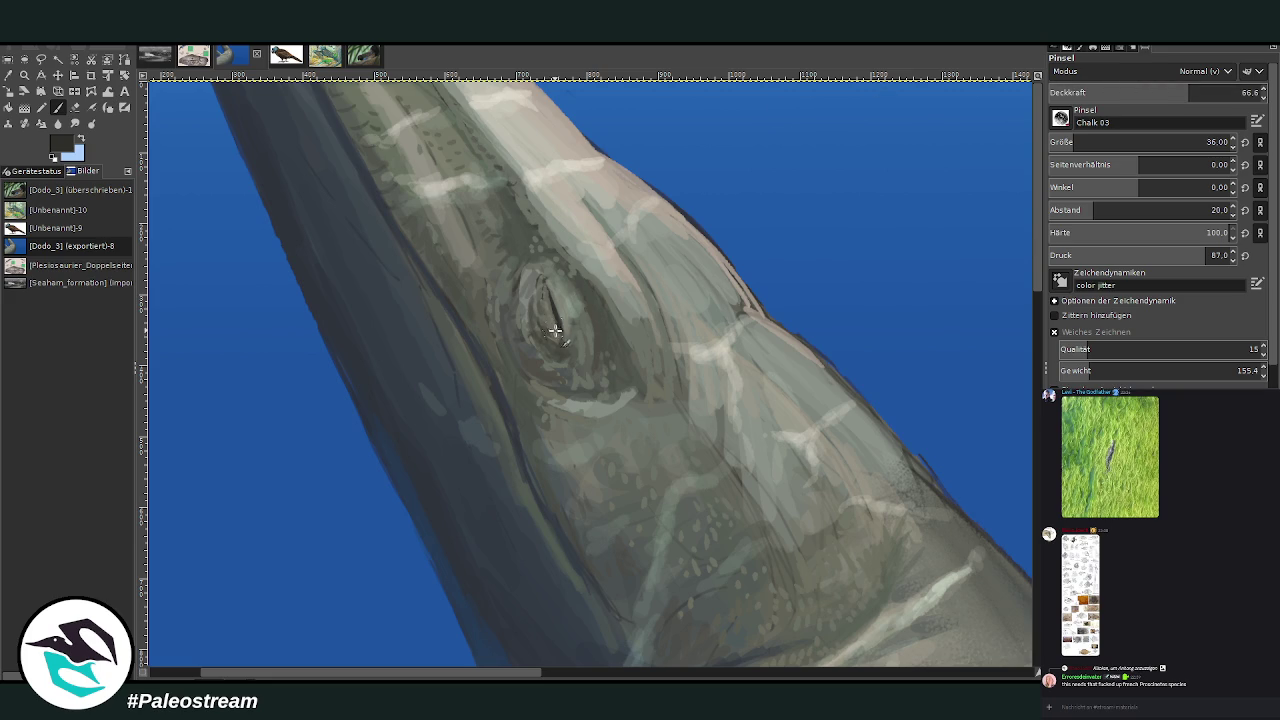
{"action": "left_click_drag", "start_coordinate": [553, 327], "coordinate": [545, 293]}
Add a small light grey-green highlight in the eye slit, settling the brush at size 32, 32.8 opacity
{"action": "left_click", "coordinate": [950, 420], "text": "ctrl"}
{"action": "left_click_drag", "start_coordinate": [559, 301], "coordinate": [560, 295]}
{"action": "key", "text": "bracketleft"}
{"action": "key", "text": "bracketleft"}
{"action": "key", "text": "bracketleft"}
{"action": "key", "text": "bracketright"}
{"action": "key", "text": "bracketright"}
{"action": "key", "text": "bracketright"}
{"action": "key", "text": "less"}
{"action": "key", "text": "less"}
{"action": "key", "text": "less"}
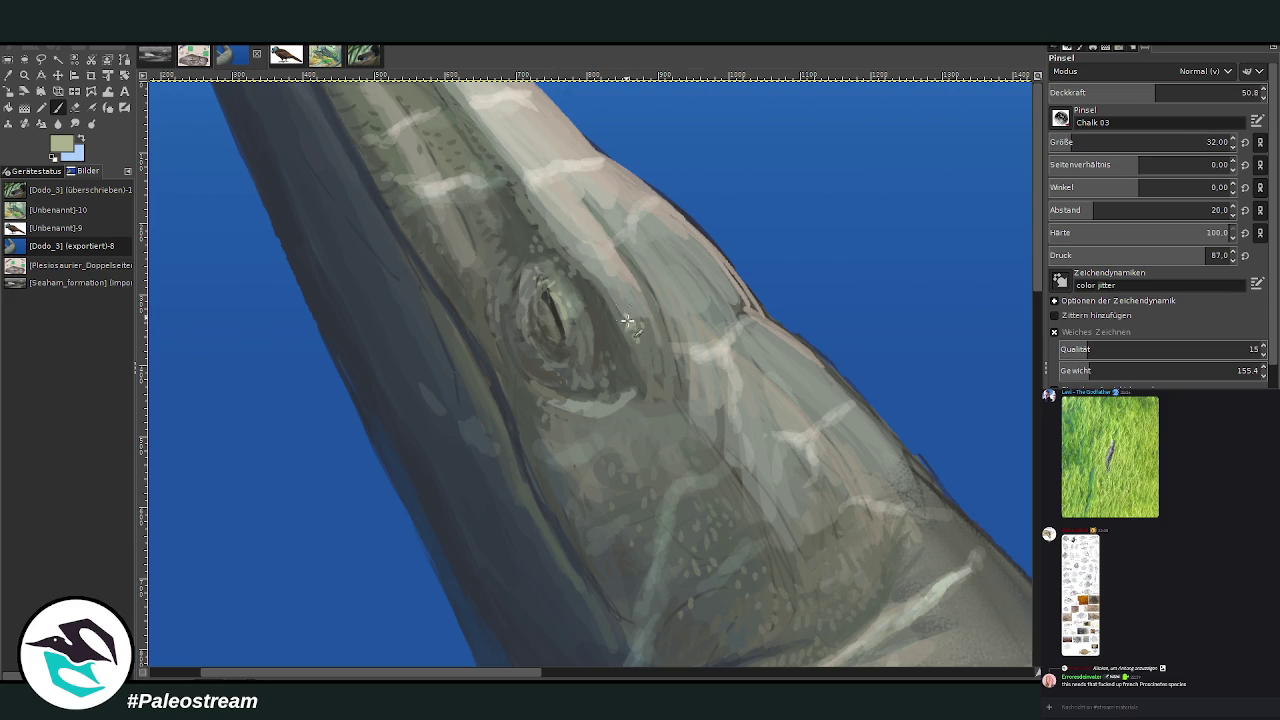
{"action": "key", "text": "greater"}
{"action": "key", "text": "greater"}
{"action": "key", "text": "greater"}
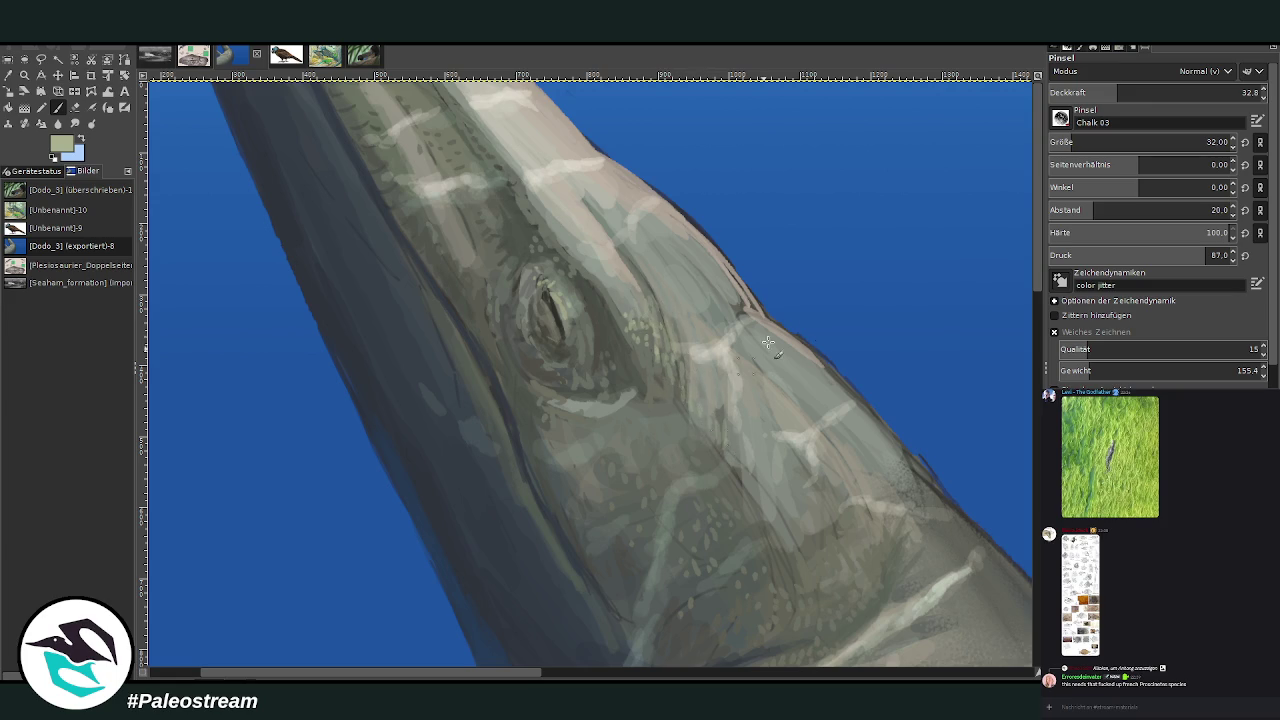
{"action": "scroll", "coordinate": [1017, 265], "scroll_direction": "down", "scroll_amount": 5}
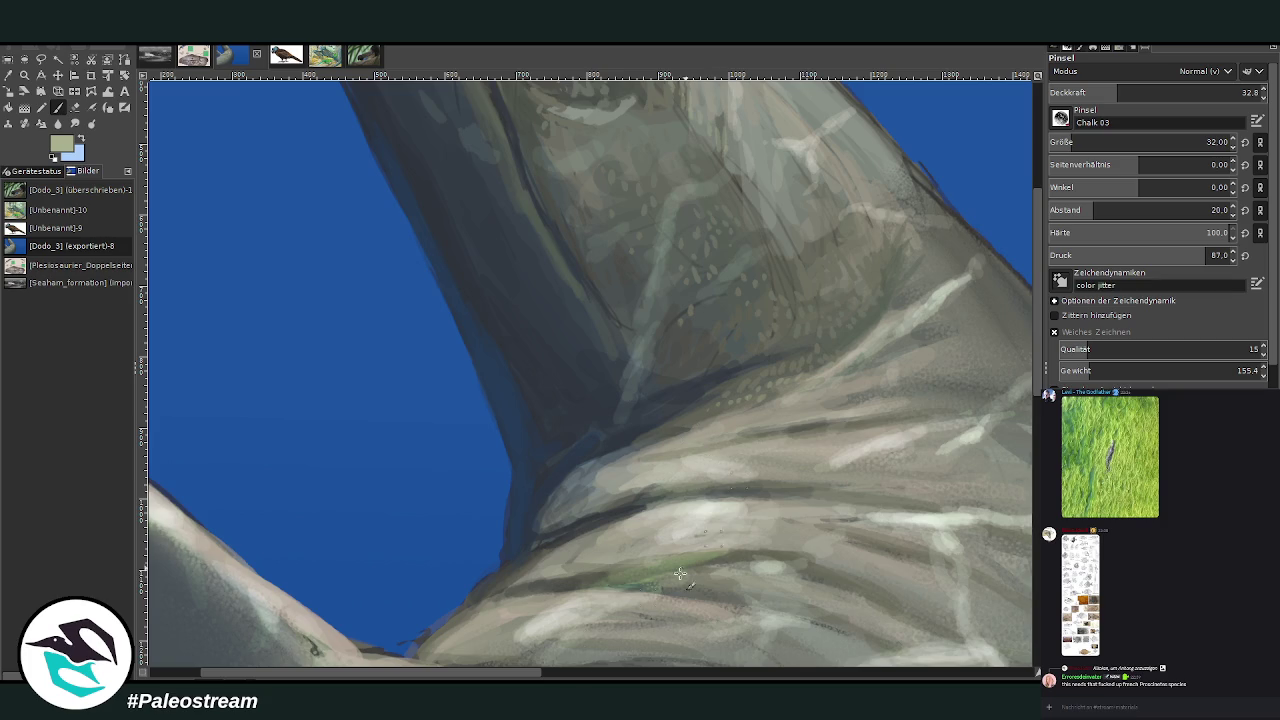
Zoom into the lower neck and flipper junction and sample a beige from the body
{"action": "scroll", "coordinate": [450, 265], "scroll_direction": "left", "scroll_amount": 5}
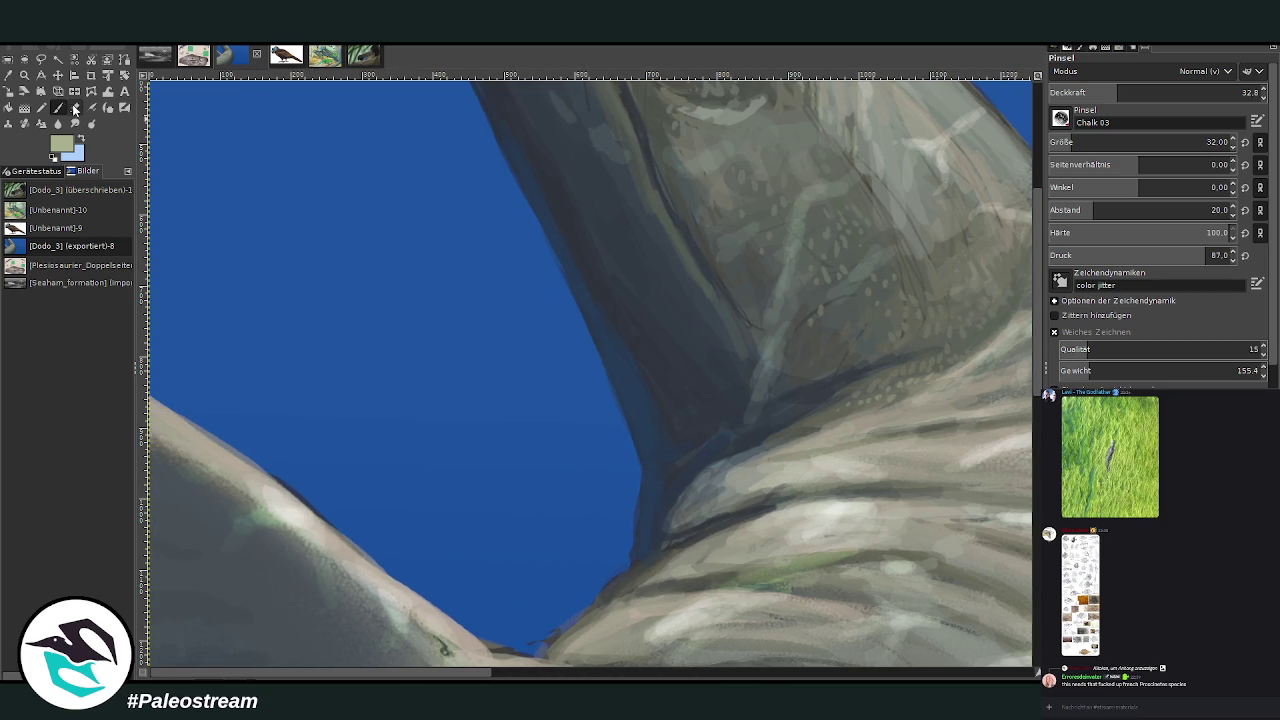
{"action": "left_click", "coordinate": [75, 107]}
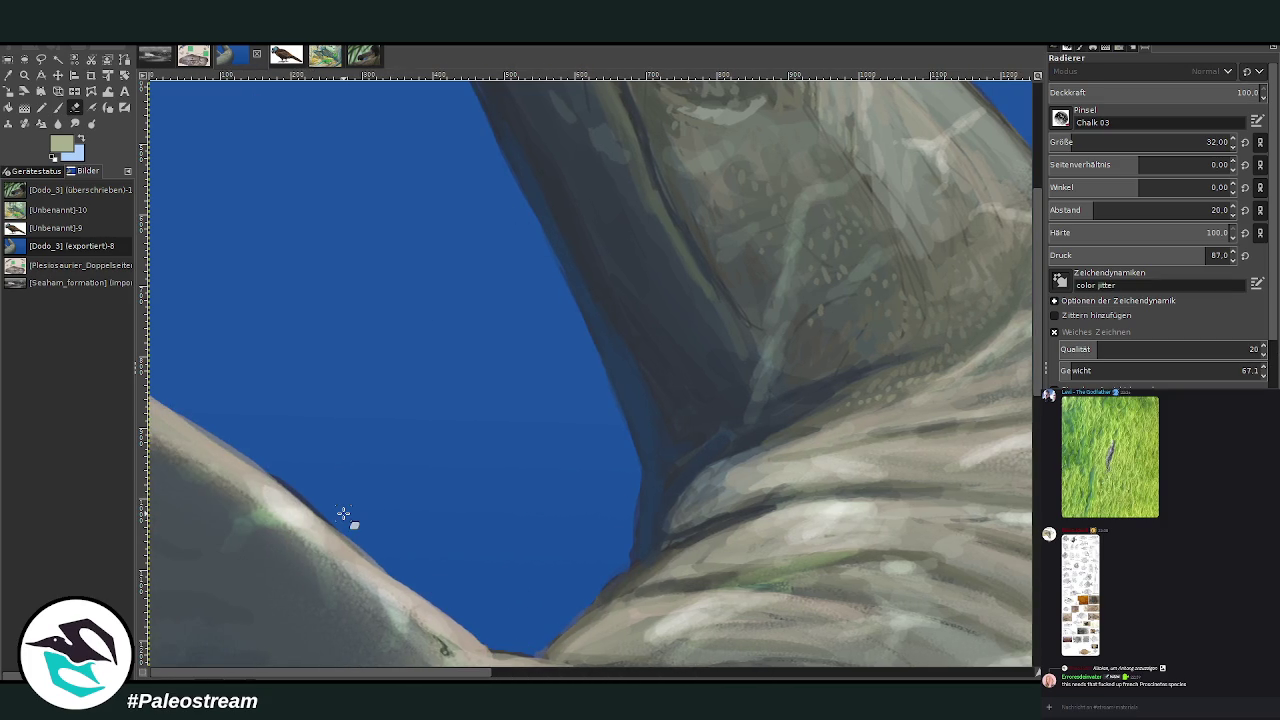
{"action": "scroll", "coordinate": [343, 515], "scroll_direction": "down", "scroll_amount": 3}
{"action": "scroll", "coordinate": [343, 513], "scroll_direction": "down", "scroll_amount": 1}
{"action": "key", "text": "z"}
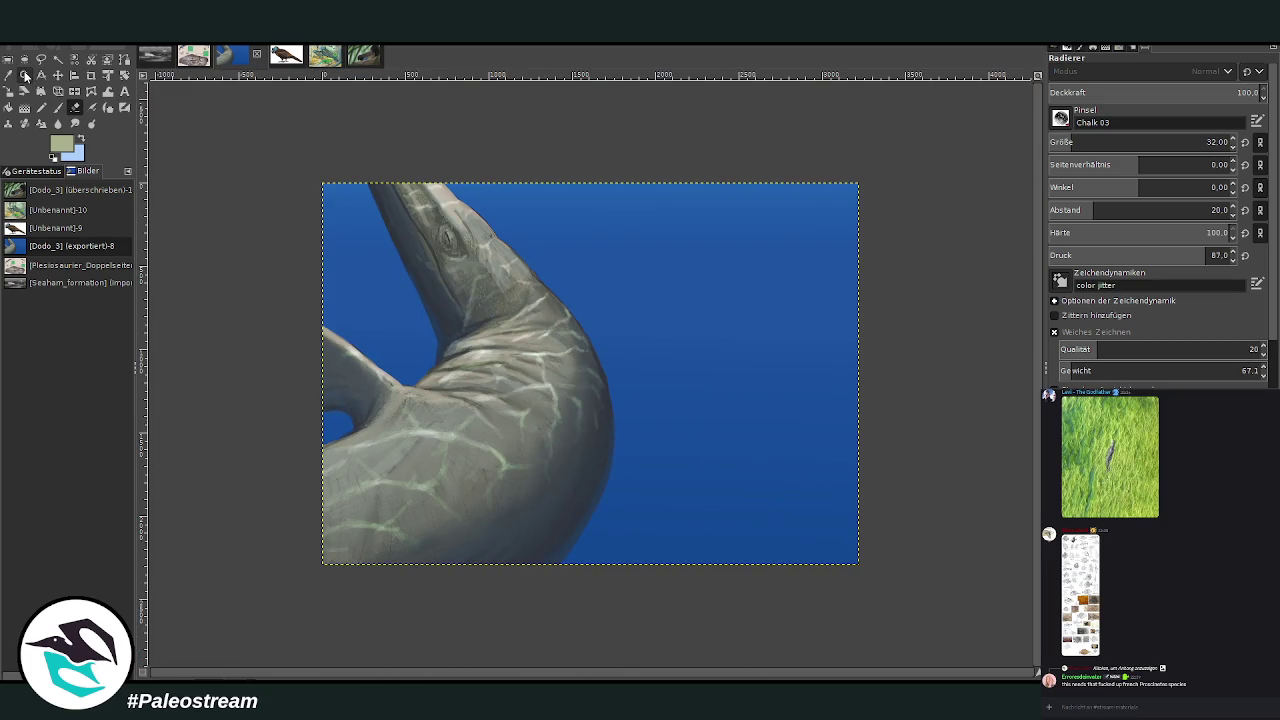
{"action": "left_click_drag", "start_coordinate": [309, 286], "coordinate": [469, 441]}
{"action": "key", "text": "shift+e"}
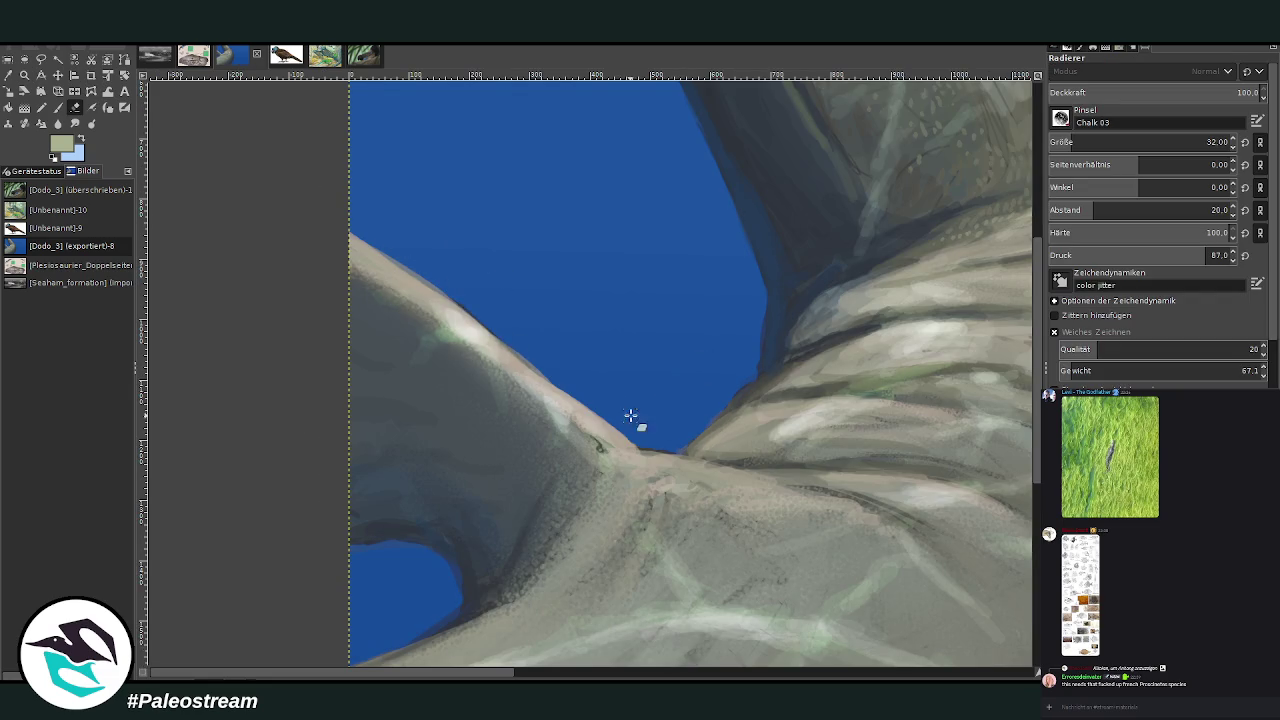
{"action": "key", "text": "o"}
{"action": "left_click", "coordinate": [561, 399]}
{"action": "key", "text": "p"}
With brush size 43 and opacity 45.1, paint light beige chalk strokes at the flipper junction
{"action": "left_click", "coordinate": [1078, 142]}
{"action": "left_click", "coordinate": [1144, 92]}
{"action": "left_click_drag", "start_coordinate": [658, 481], "coordinate": [703, 471]}
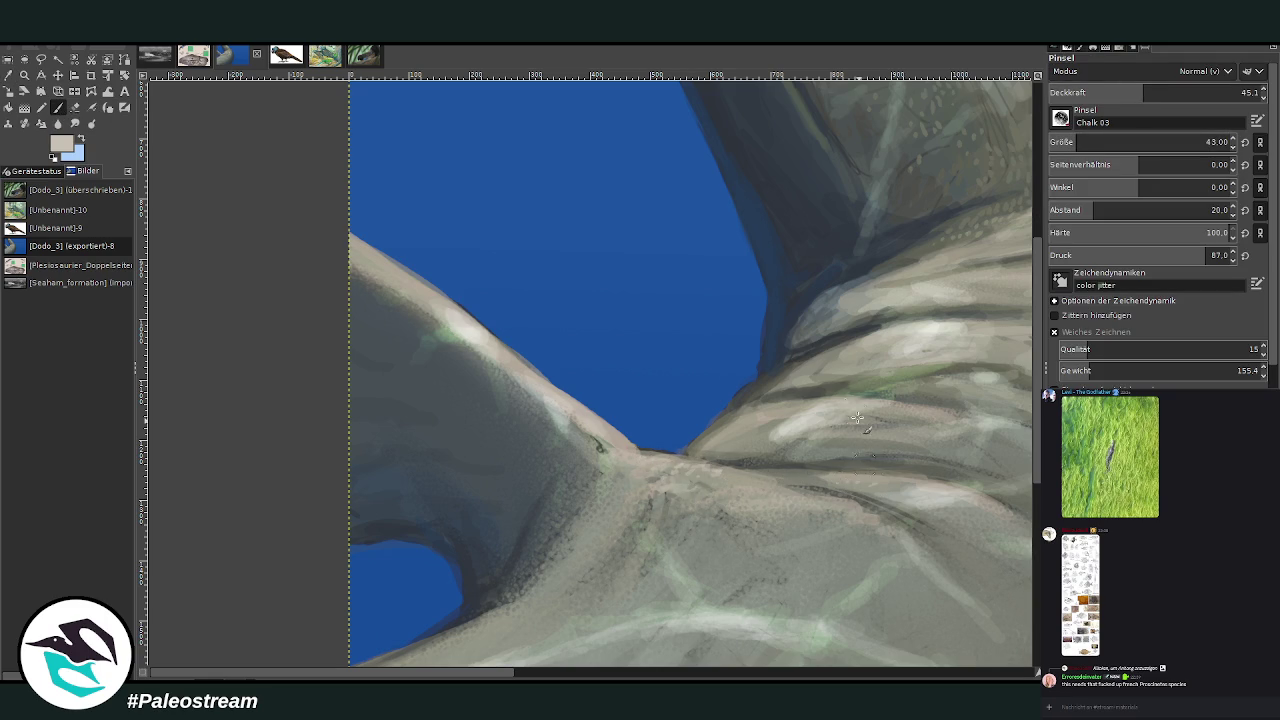
{"action": "left_click_drag", "start_coordinate": [811, 435], "coordinate": [773, 429]}
{"action": "left_click", "coordinate": [593, 677]}
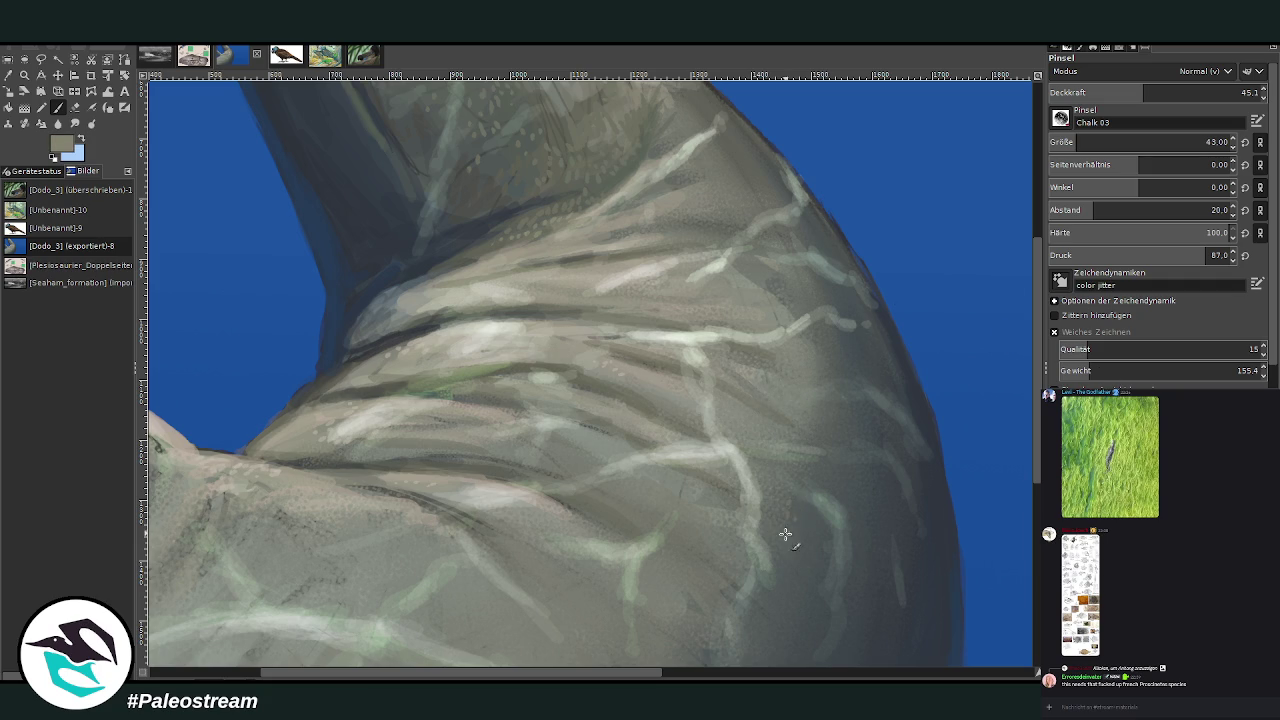
{"action": "scroll", "coordinate": [736, 387], "scroll_direction": "down", "scroll_amount": 2}
{"action": "scroll", "coordinate": [736, 387], "scroll_direction": "down", "scroll_amount": 2}
{"action": "left_click", "coordinate": [24, 75]}
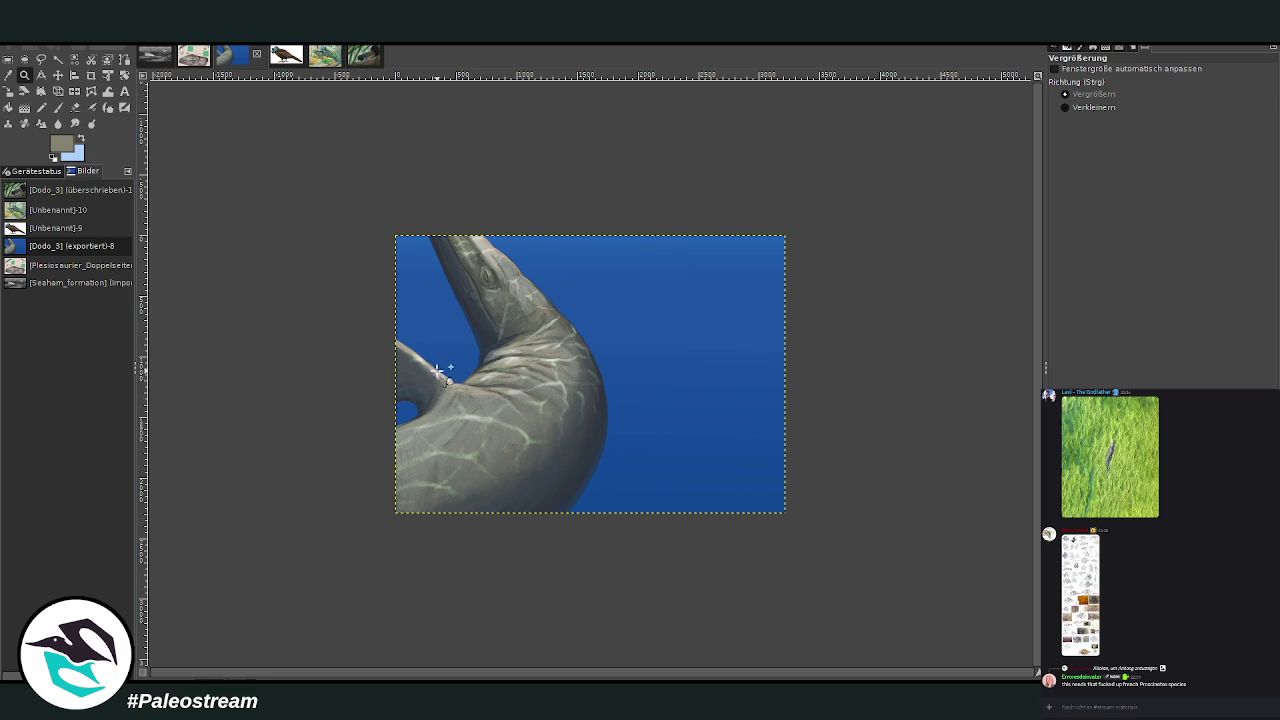
Zoom into the neck and head and make the Smudge brush much larger
{"action": "left_click_drag", "start_coordinate": [390, 184], "coordinate": [634, 530]}
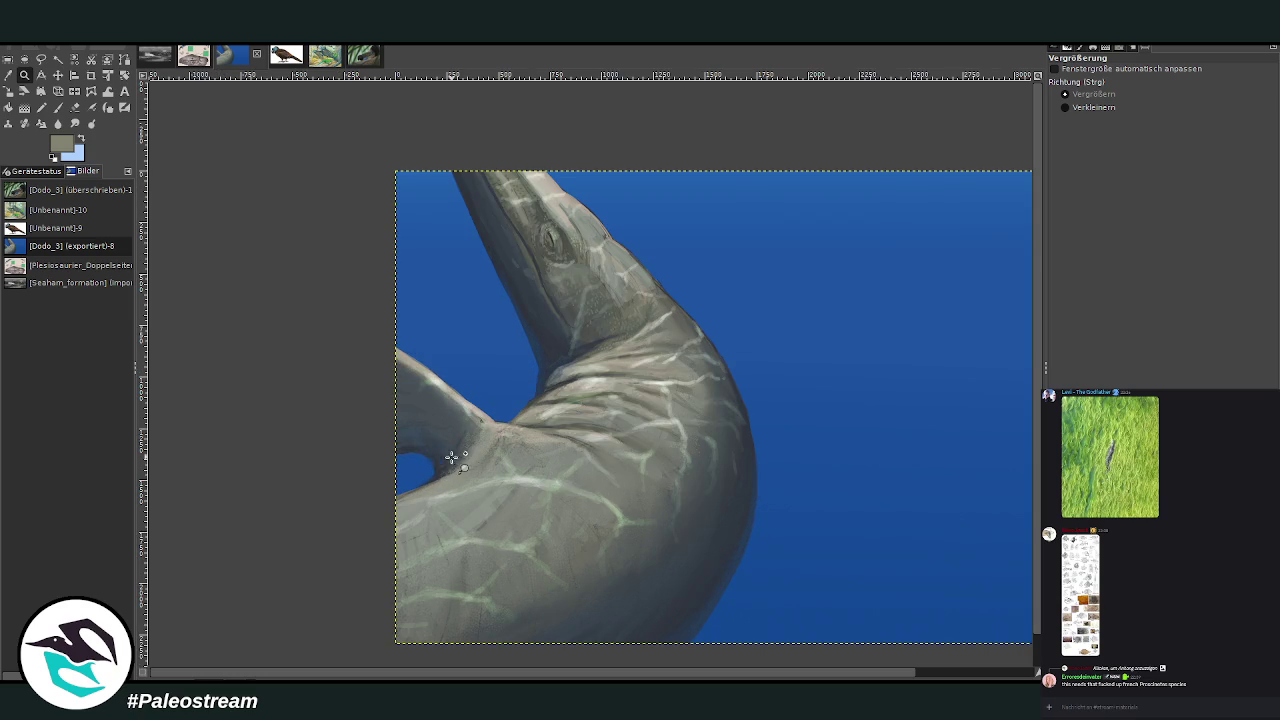
{"action": "left_click_drag", "start_coordinate": [434, 141], "coordinate": [648, 391]}
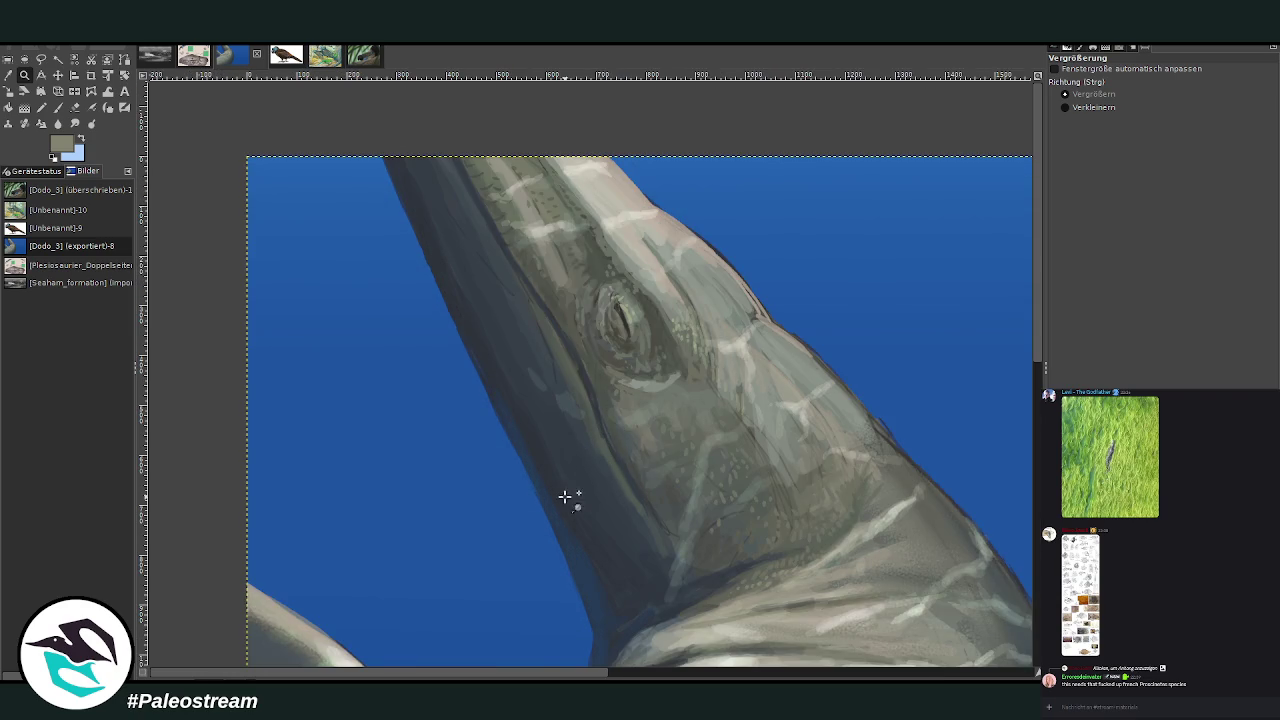
{"action": "left_click", "coordinate": [75, 123]}
{"action": "left_click", "coordinate": [1102, 142]}
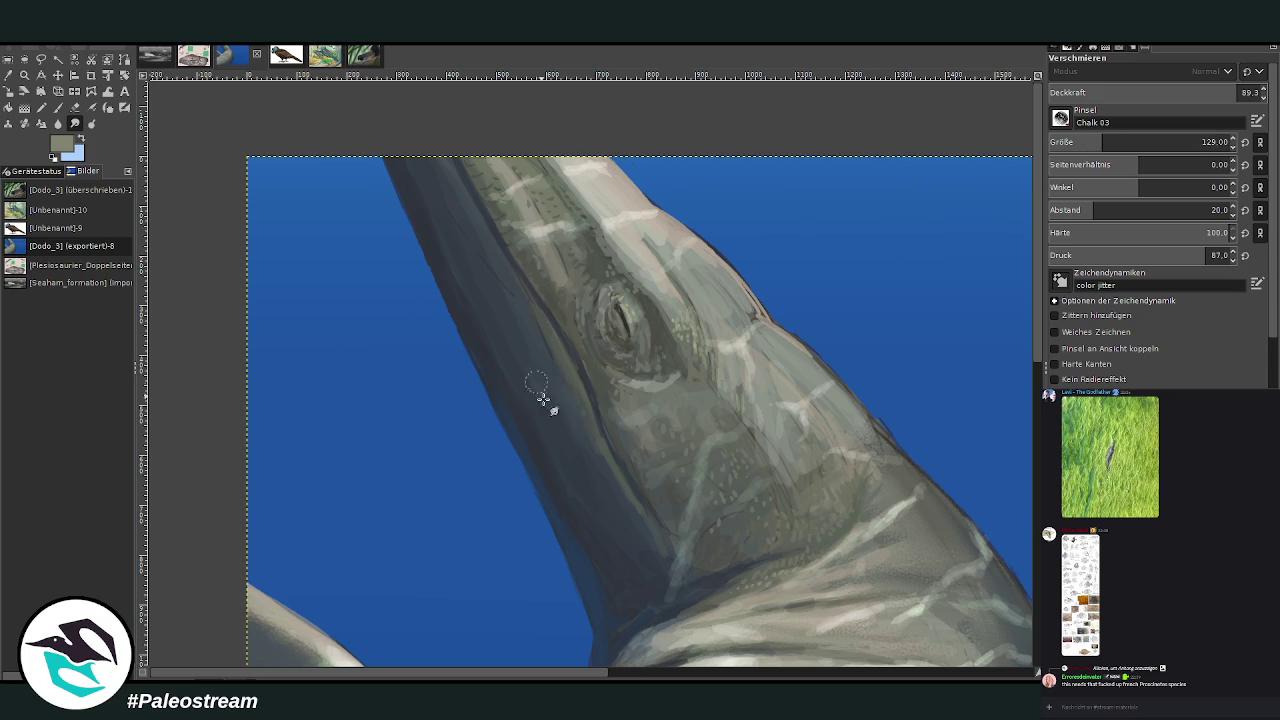
{"action": "scroll", "coordinate": [501, 340], "scroll_direction": "down", "scroll_amount": 3}
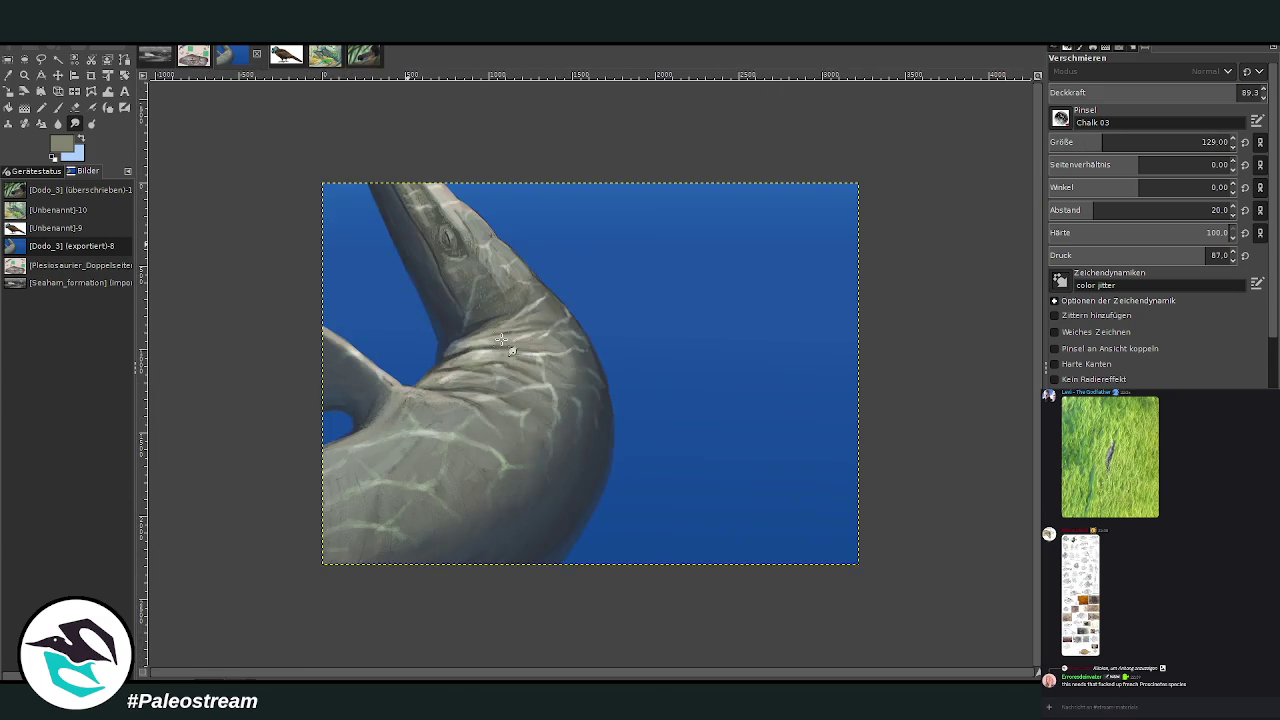
Sample the water's blue as the paint colour and return to the Paintbrush
{"action": "left_click", "coordinate": [24, 75]}
{"action": "left_click_drag", "start_coordinate": [322, 187], "coordinate": [666, 588]}
{"action": "scroll", "coordinate": [1037, 603], "scroll_direction": "up", "scroll_amount": 1}
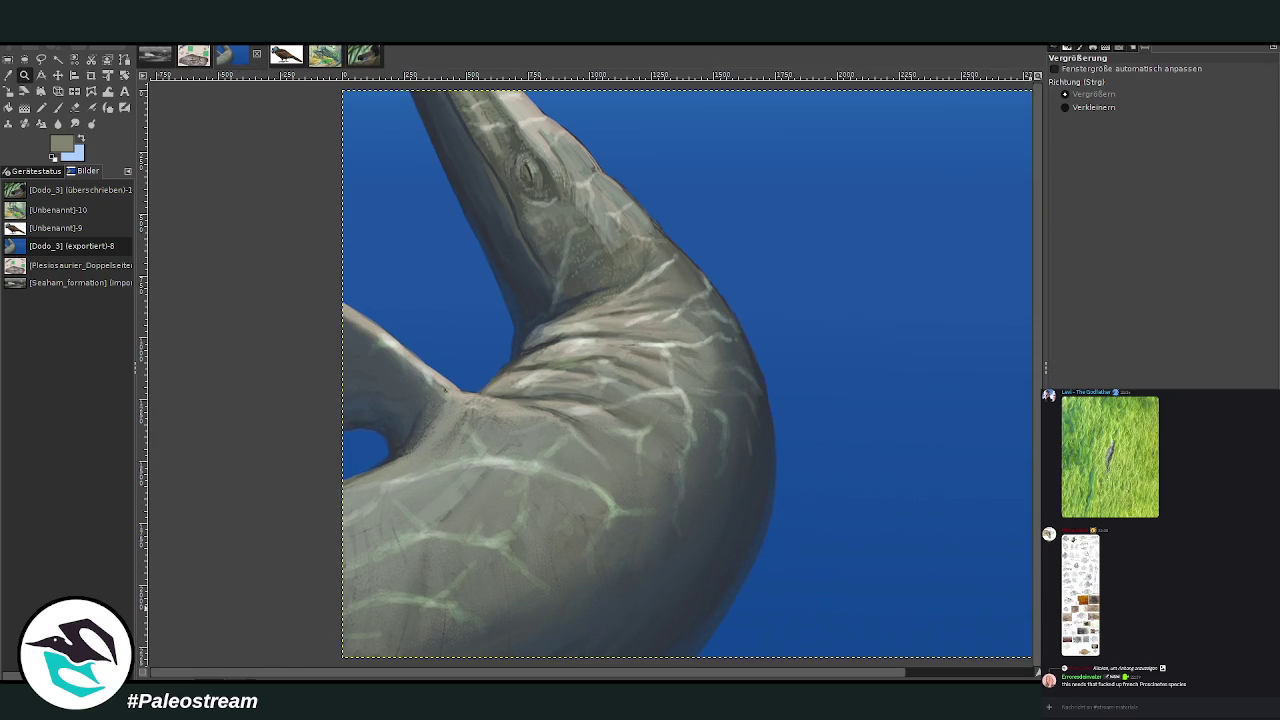
{"action": "scroll", "coordinate": [1037, 668], "scroll_direction": "up", "scroll_amount": 3}
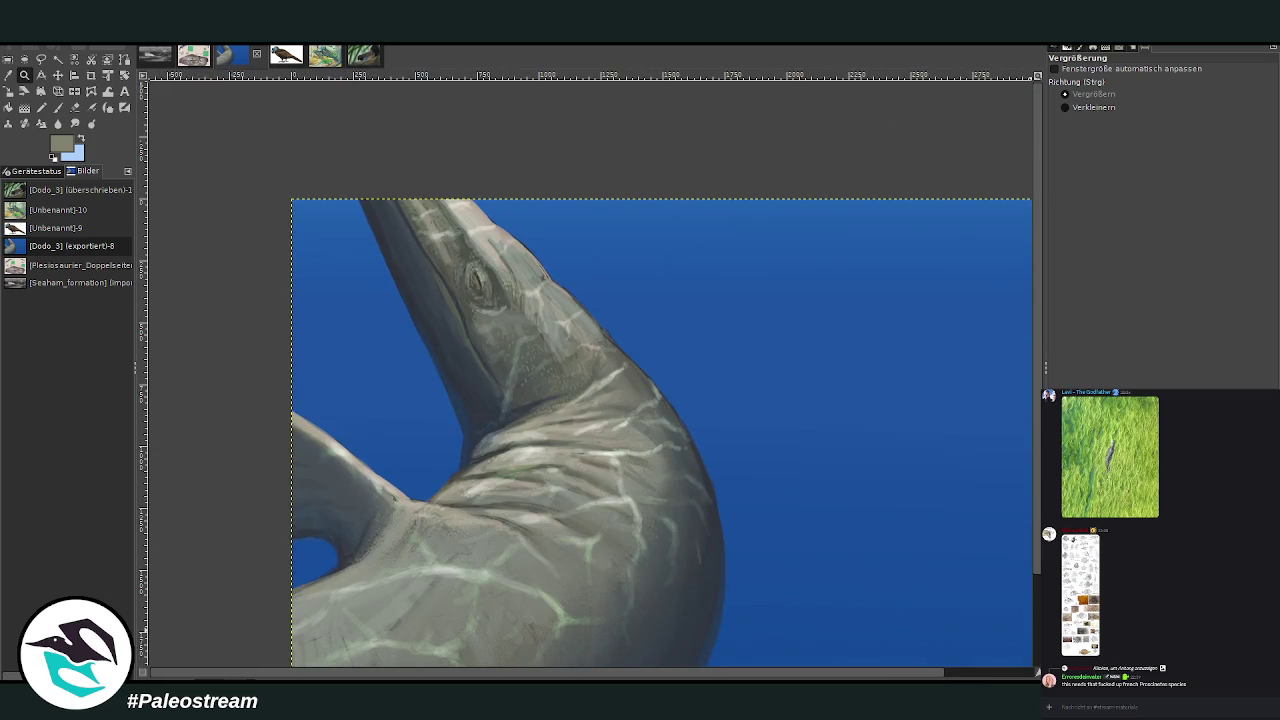
{"action": "key", "text": "o"}
{"action": "left_click", "coordinate": [650, 205]}
{"action": "key", "text": "p"}
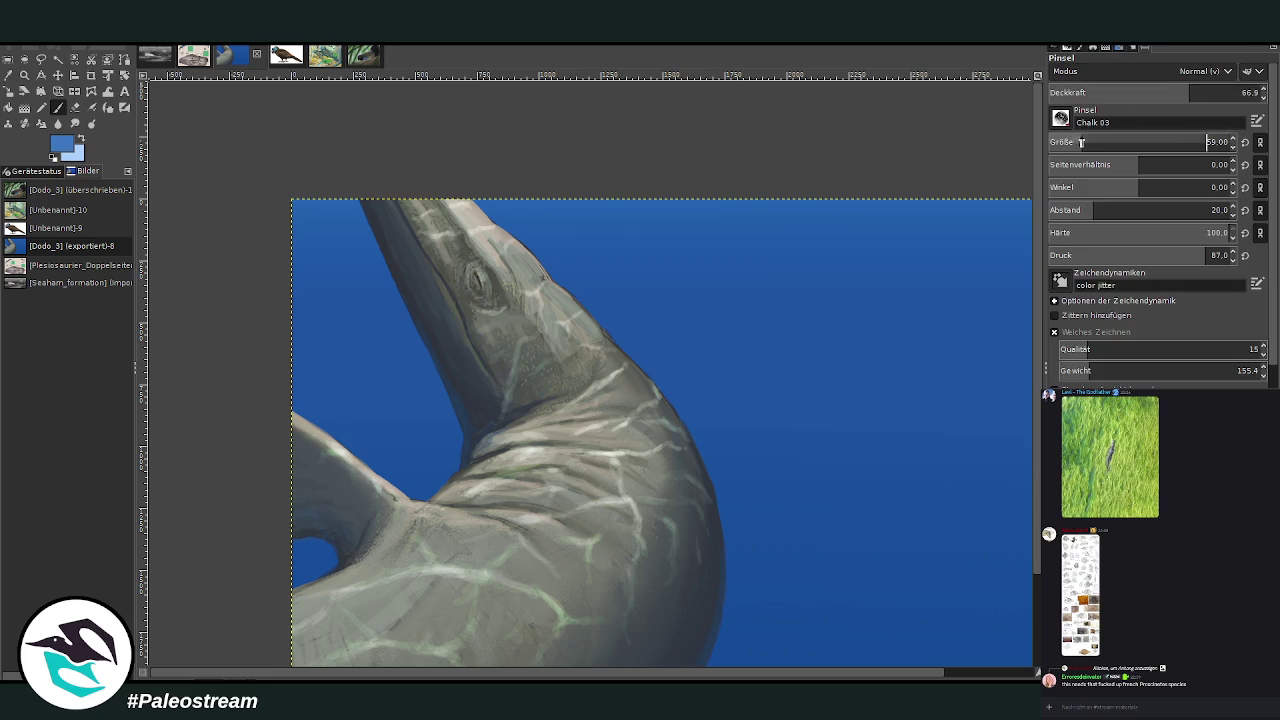
Set the brush to size 103 and opacity 49.5 and paint pale streaks along the water's top edge
{"action": "left_click_drag", "start_coordinate": [1190, 95], "coordinate": [1242, 93]}
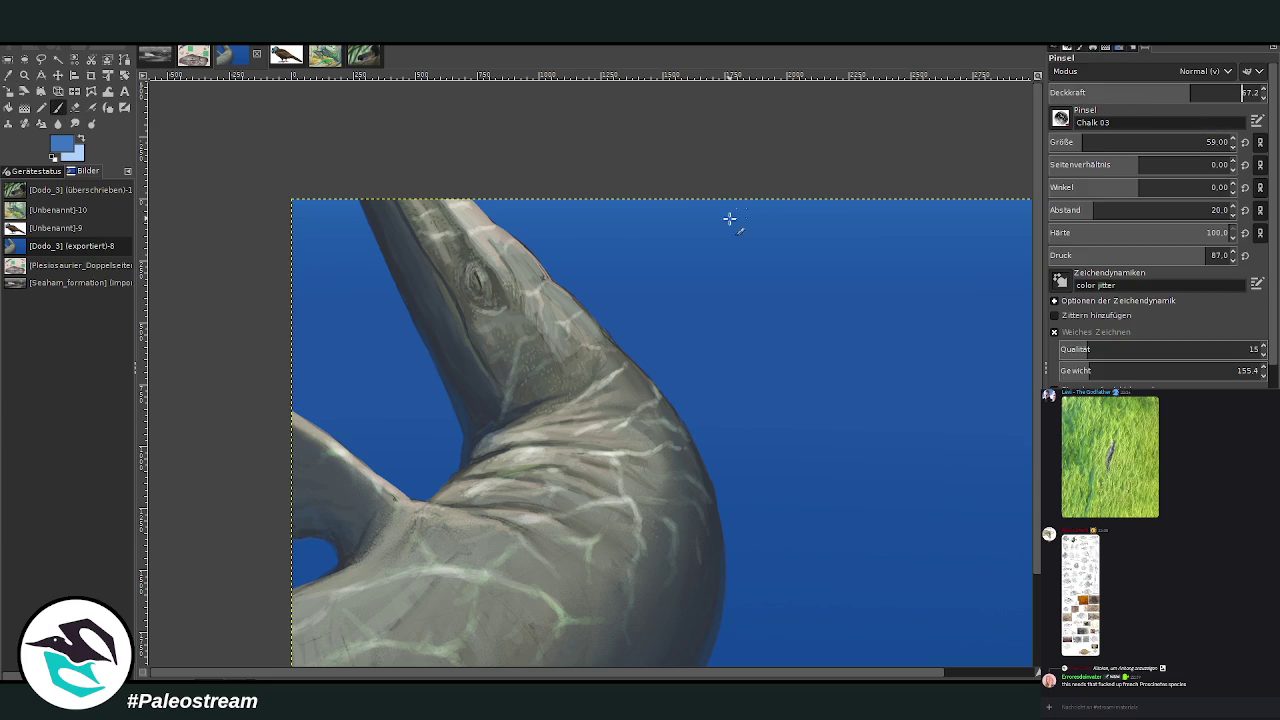
{"action": "left_click", "coordinate": [1095, 142]}
{"action": "left_click_drag", "start_coordinate": [1190, 93], "coordinate": [1152, 93]}
{"action": "left_click_drag", "start_coordinate": [662, 205], "coordinate": [590, 212]}
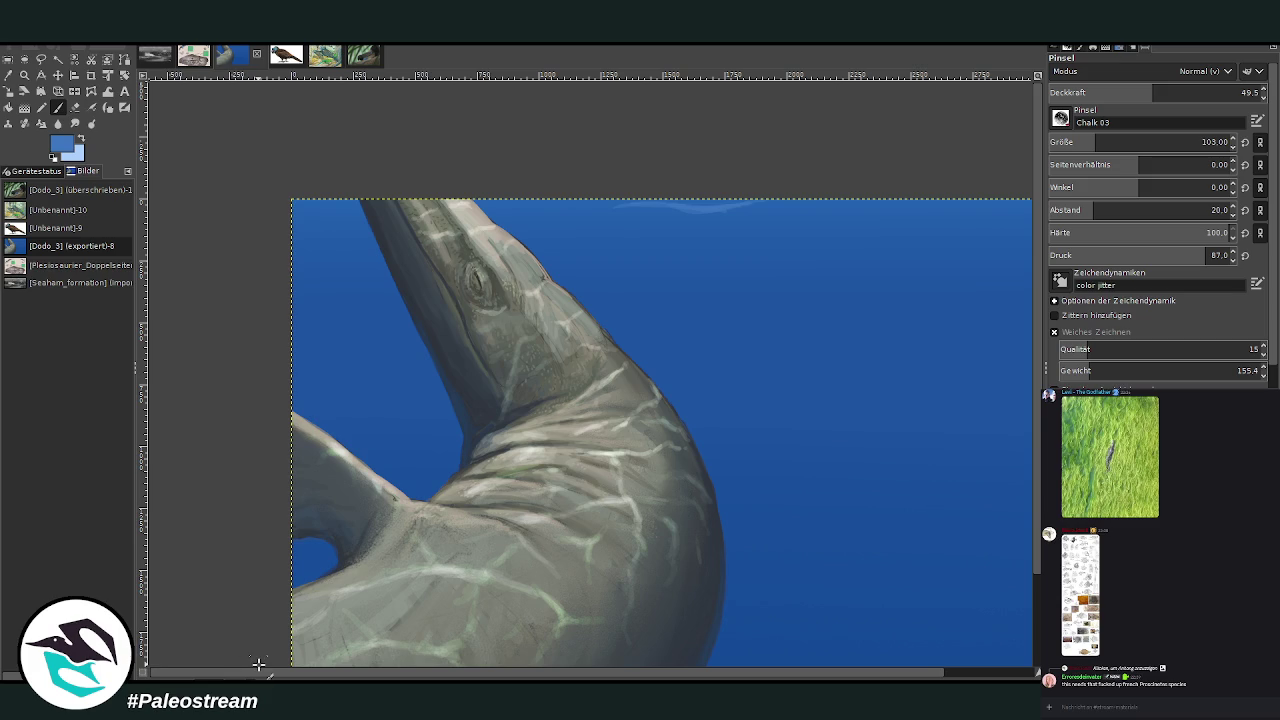
{"action": "mouse_move", "coordinate": [915, 201]}
{"action": "left_mouse_down"}
{"action": "mouse_move", "coordinate": [703, 217]}
{"action": "mouse_move", "coordinate": [803, 209]}
{"action": "mouse_move", "coordinate": [514, 205]}
{"action": "mouse_move", "coordinate": [696, 221]}
{"action": "left_mouse_up"}
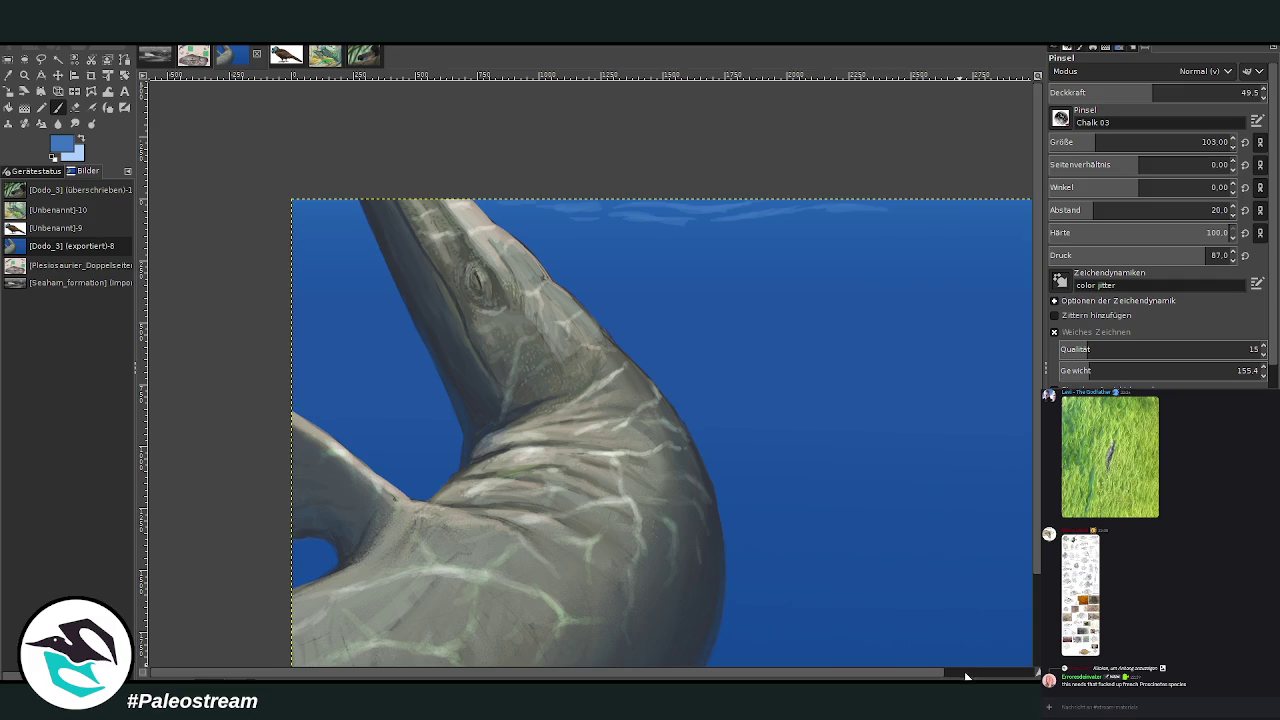
{"action": "scroll", "coordinate": [745, 205], "scroll_direction": "right", "scroll_amount": 2}
{"action": "left_click_drag", "start_coordinate": [876, 213], "coordinate": [901, 209]}
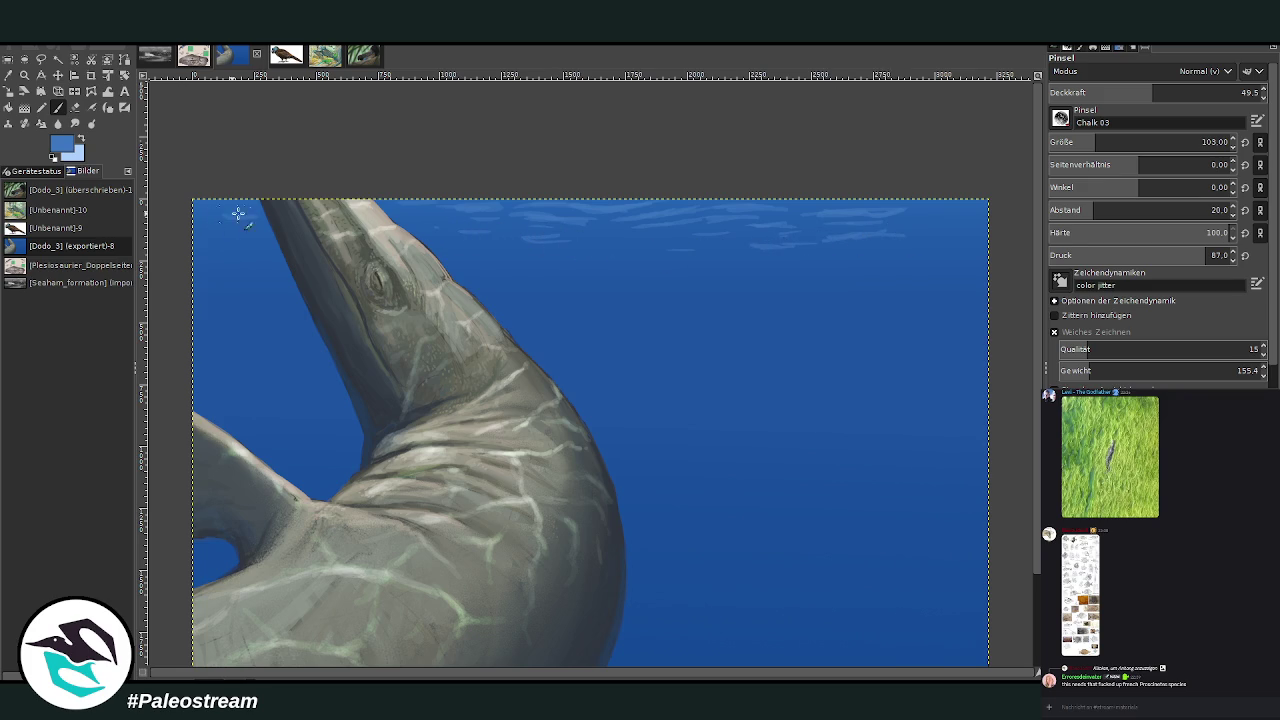
{"action": "scroll", "coordinate": [1038, 597], "scroll_direction": "down", "scroll_amount": 3}
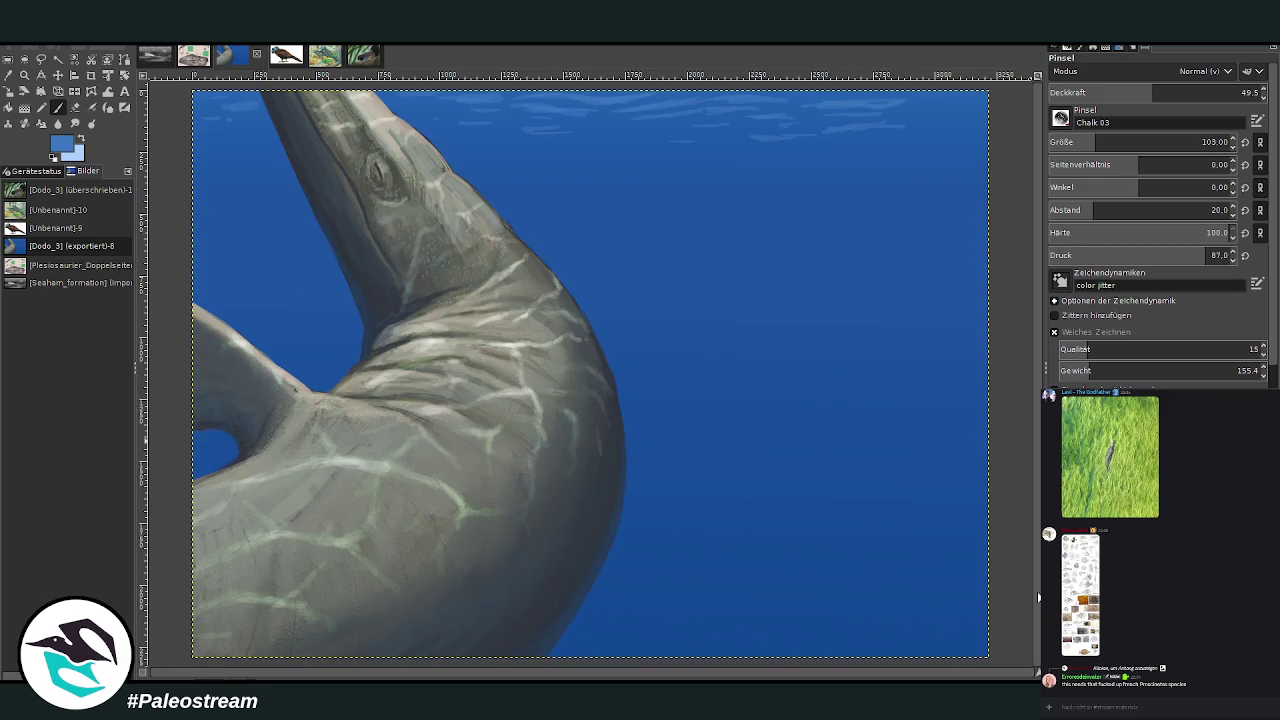
Sample a dark water blue and paint a dark streak along the surface at about 39 opacity
{"action": "left_click", "coordinate": [9, 75]}
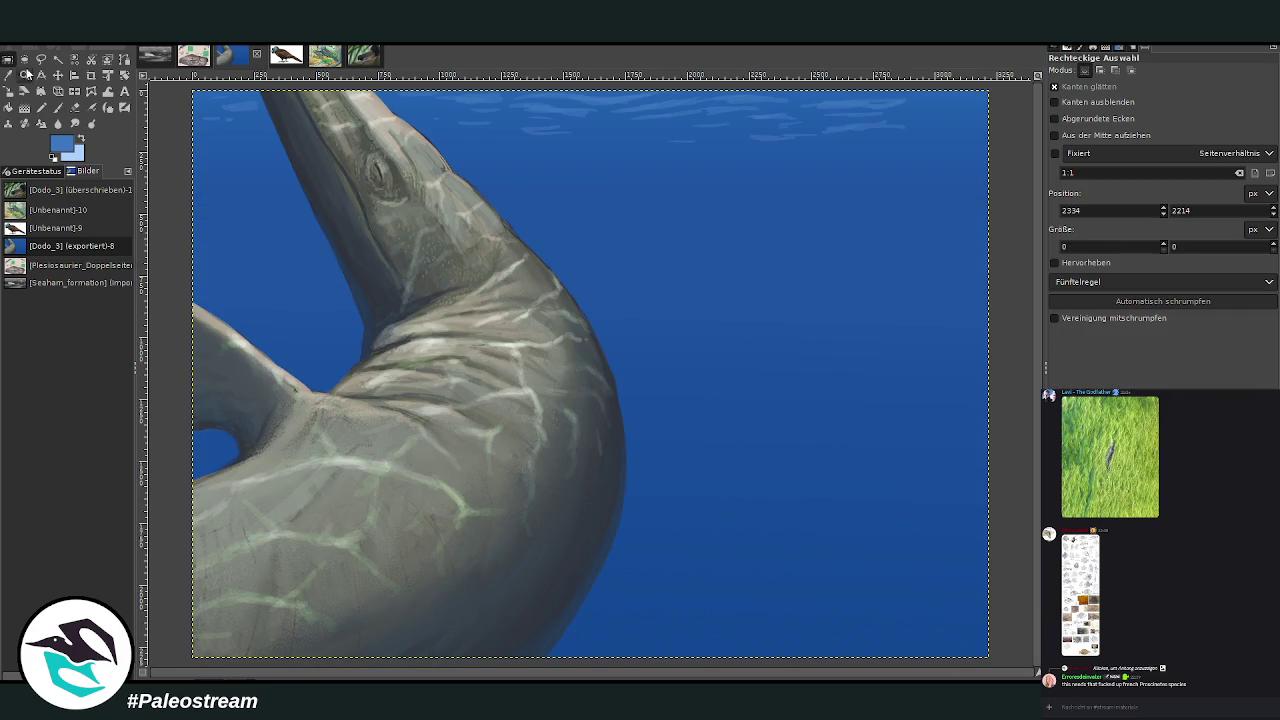
{"action": "left_click", "coordinate": [743, 638]}
{"action": "left_click", "coordinate": [57, 107]}
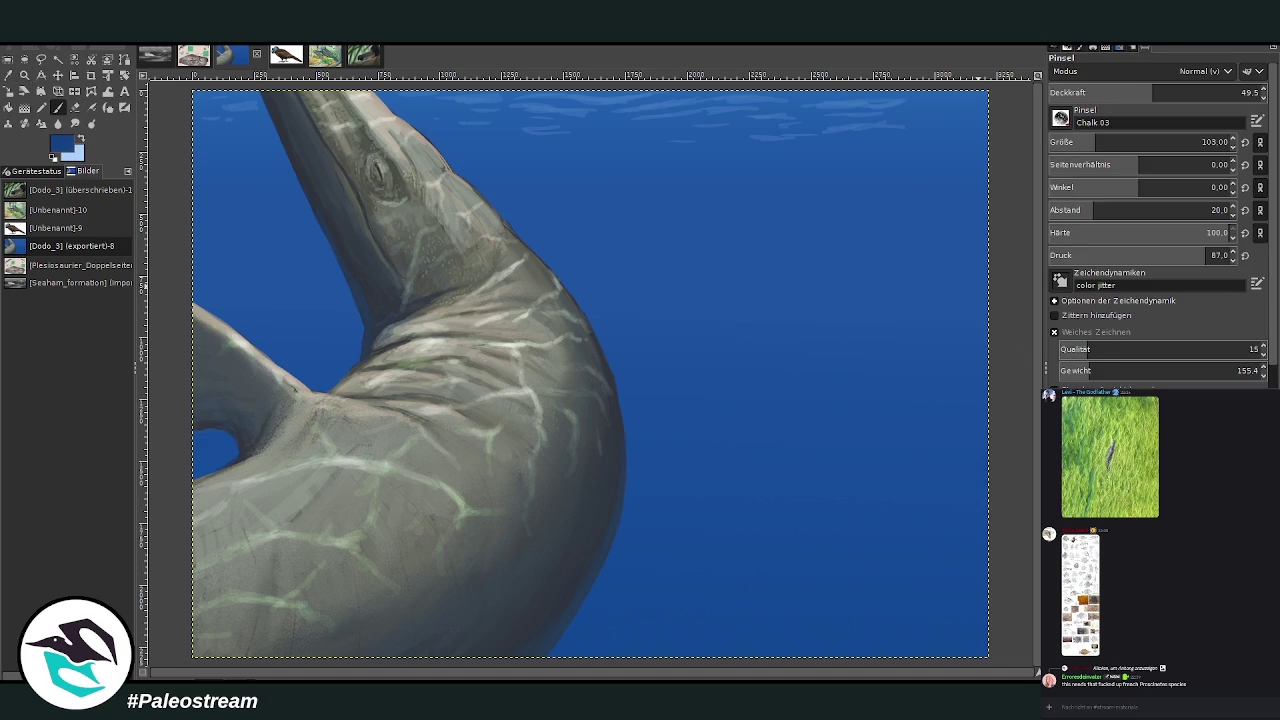
{"action": "left_click", "coordinate": [1100, 142]}
{"action": "left_click", "coordinate": [1172, 92]}
{"action": "left_click_drag", "start_coordinate": [1024, 665], "coordinate": [1020, 600]}
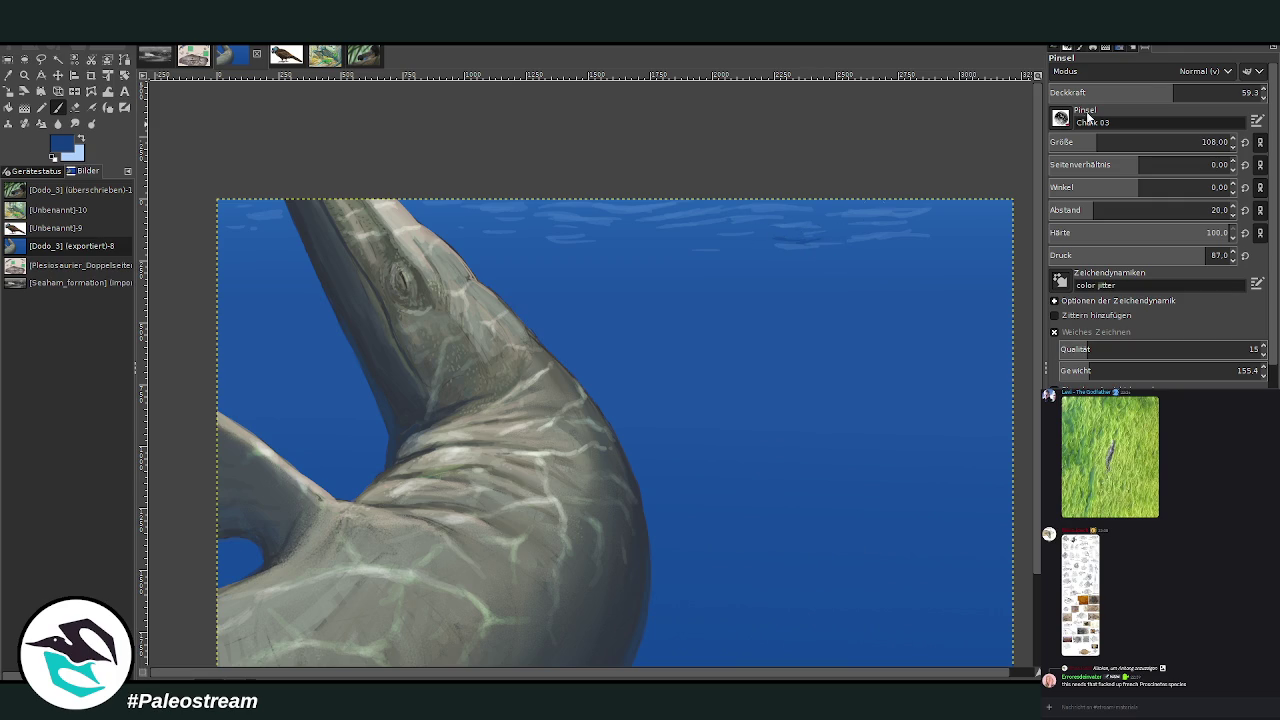
{"action": "left_click", "coordinate": [1131, 92]}
{"action": "left_click_drag", "start_coordinate": [804, 245], "coordinate": [868, 246]}
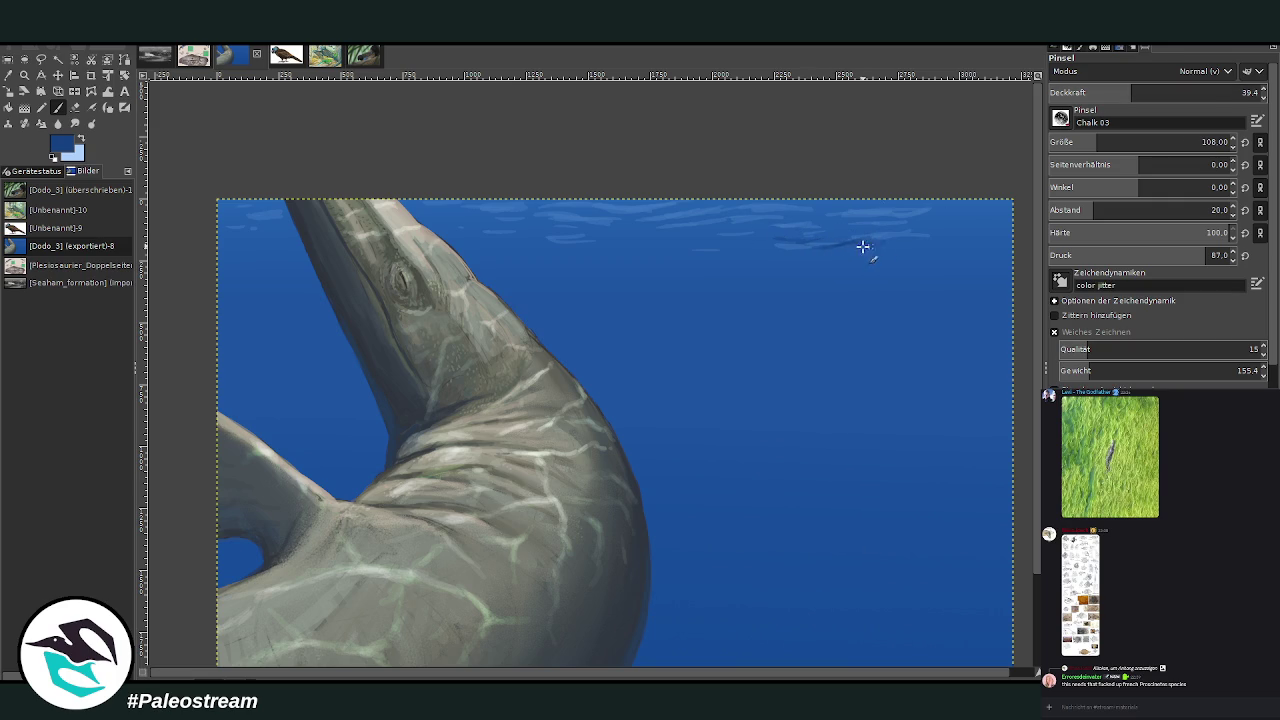
Enlarge the brush, make it more transparent, and sample a lighter water blue for ripples
{"action": "scroll", "coordinate": [1113, 141], "scroll_direction": "up", "scroll_amount": 3}
{"action": "left_click", "coordinate": [1110, 92]}
{"action": "left_click_drag", "start_coordinate": [1097, 142], "coordinate": [1120, 142]}
{"action": "left_click_drag", "start_coordinate": [1110, 92], "coordinate": [1085, 92]}
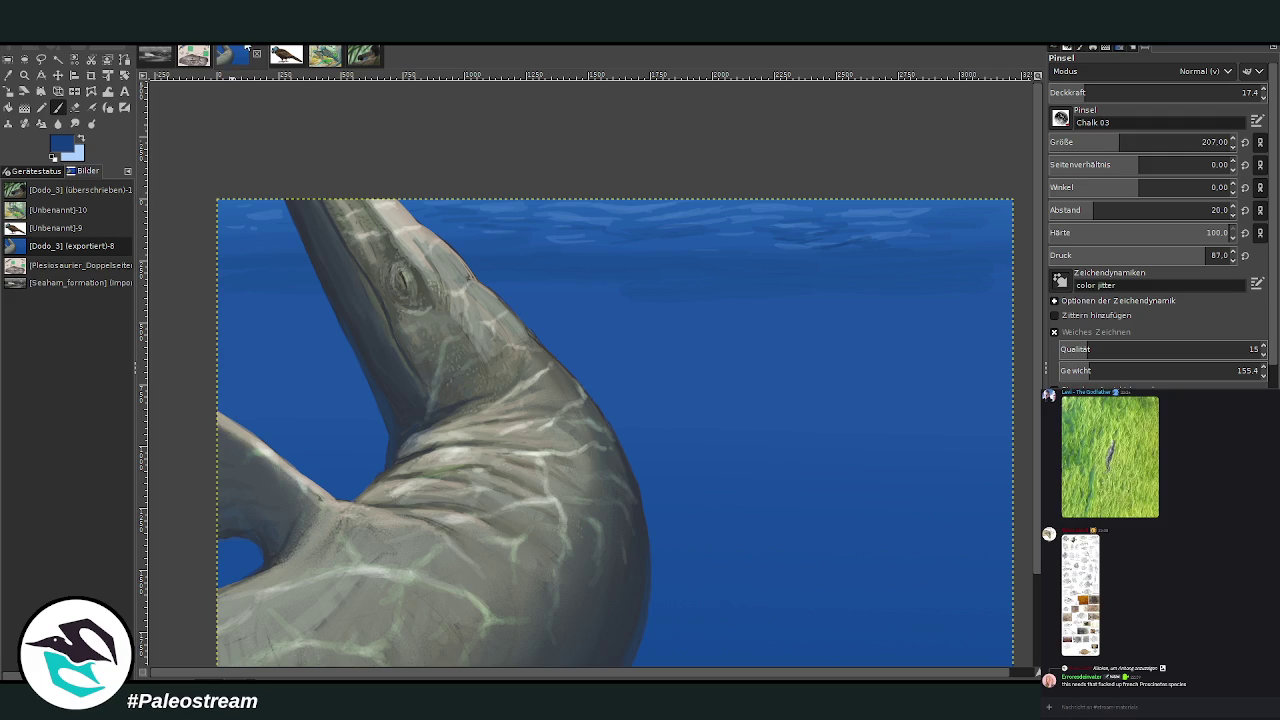
{"action": "left_click", "coordinate": [8, 74]}
{"action": "left_click", "coordinate": [636, 207]}
{"action": "left_click", "coordinate": [57, 107]}
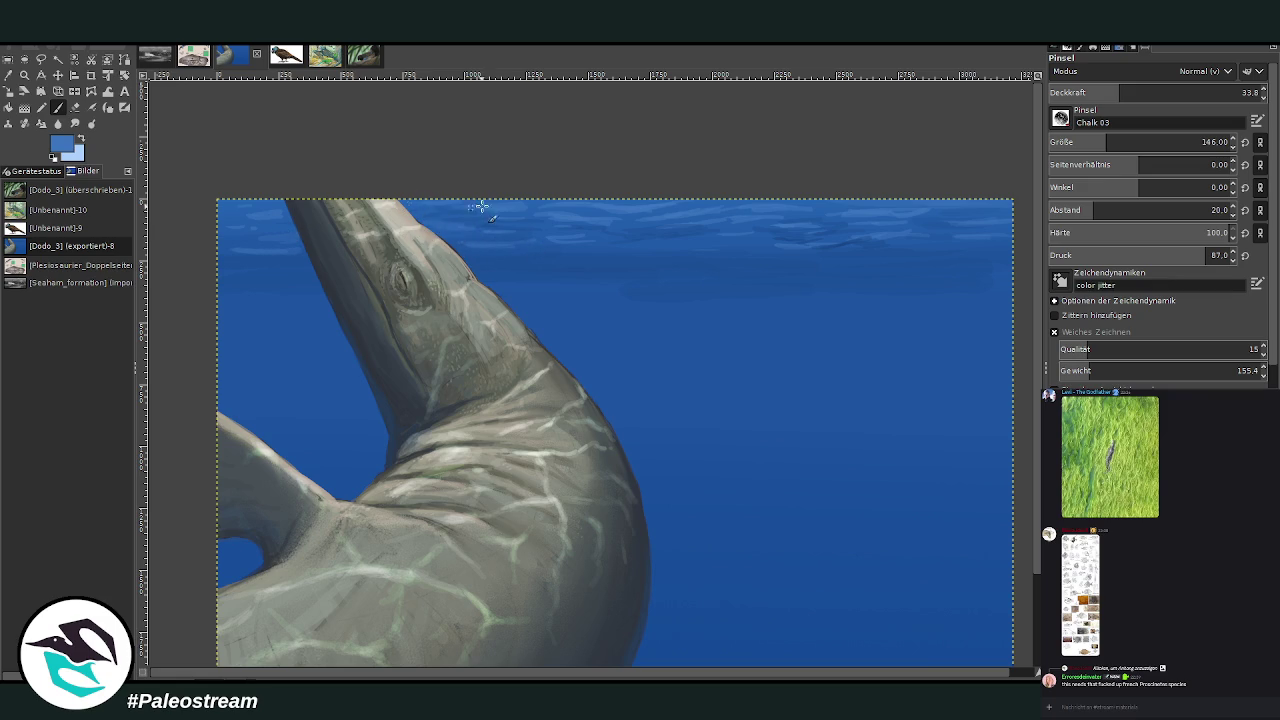
{"action": "left_click", "coordinate": [74, 123]}
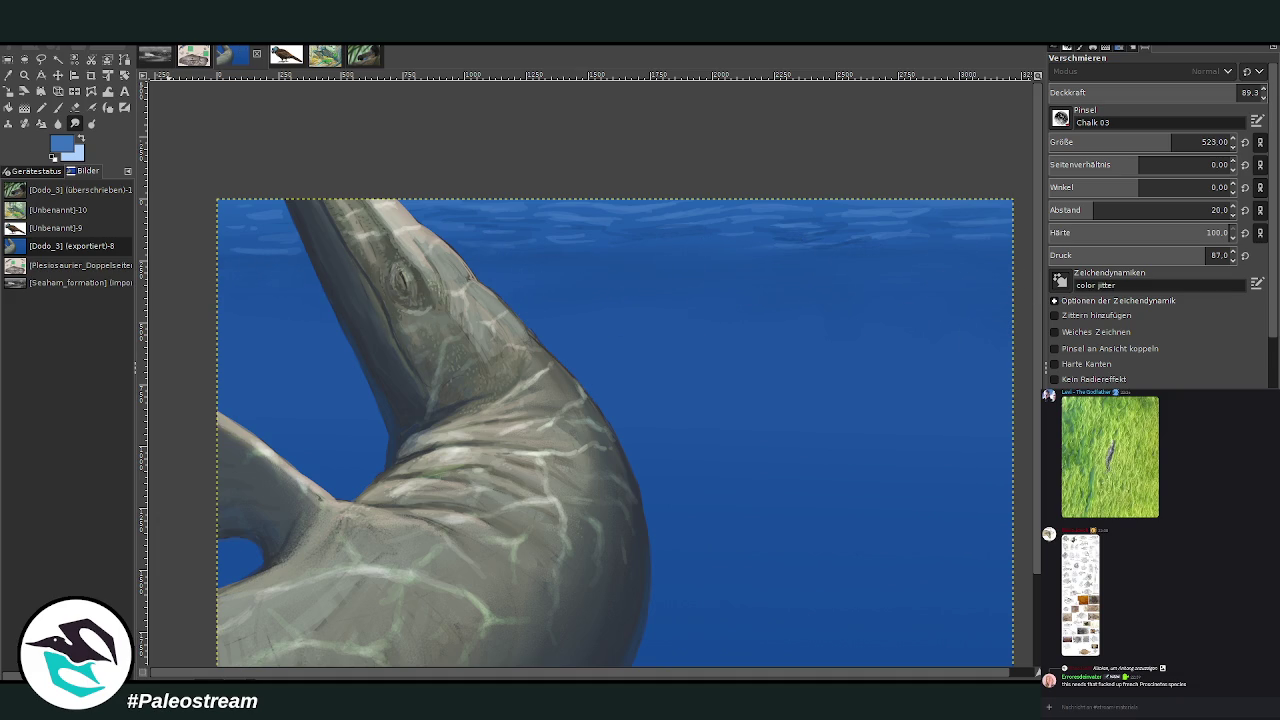
Smudge the surface ripples with the Smudge brush resized to 241, then zoom out
{"action": "key", "text": "ctrl+f"}
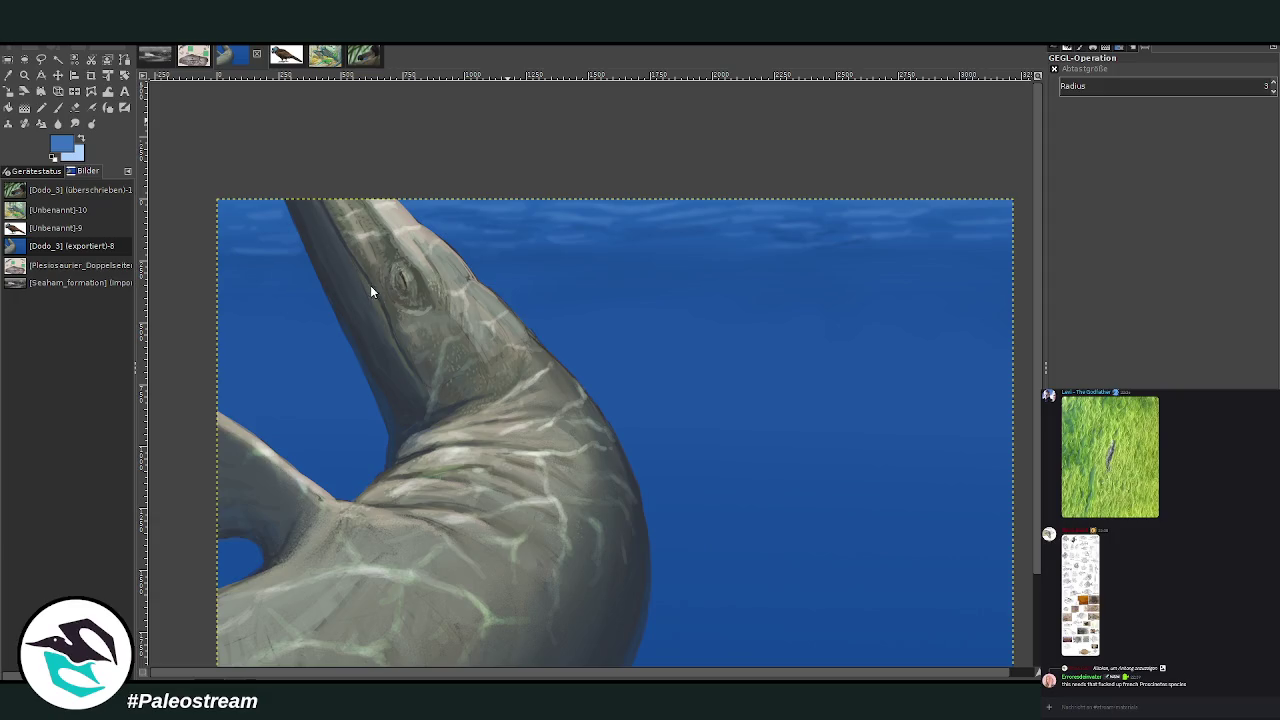
{"action": "key", "text": "s"}
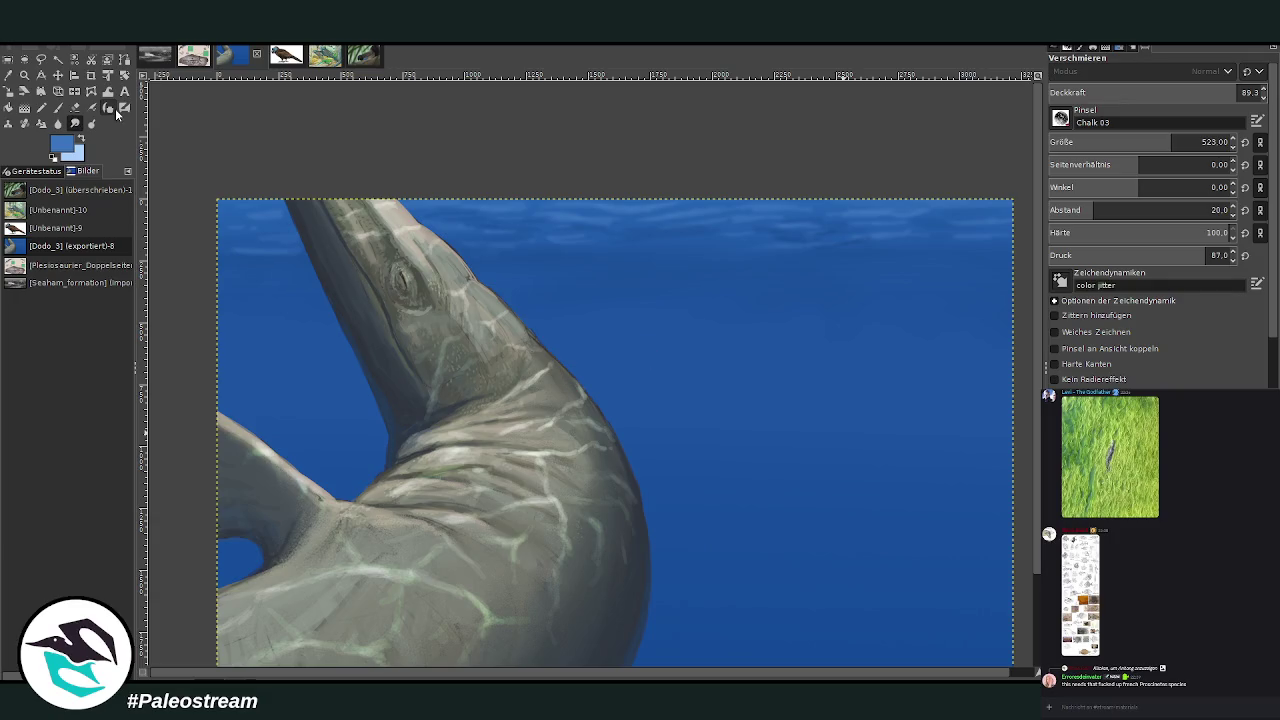
{"action": "left_click_drag", "start_coordinate": [1135, 145], "coordinate": [1104, 143]}
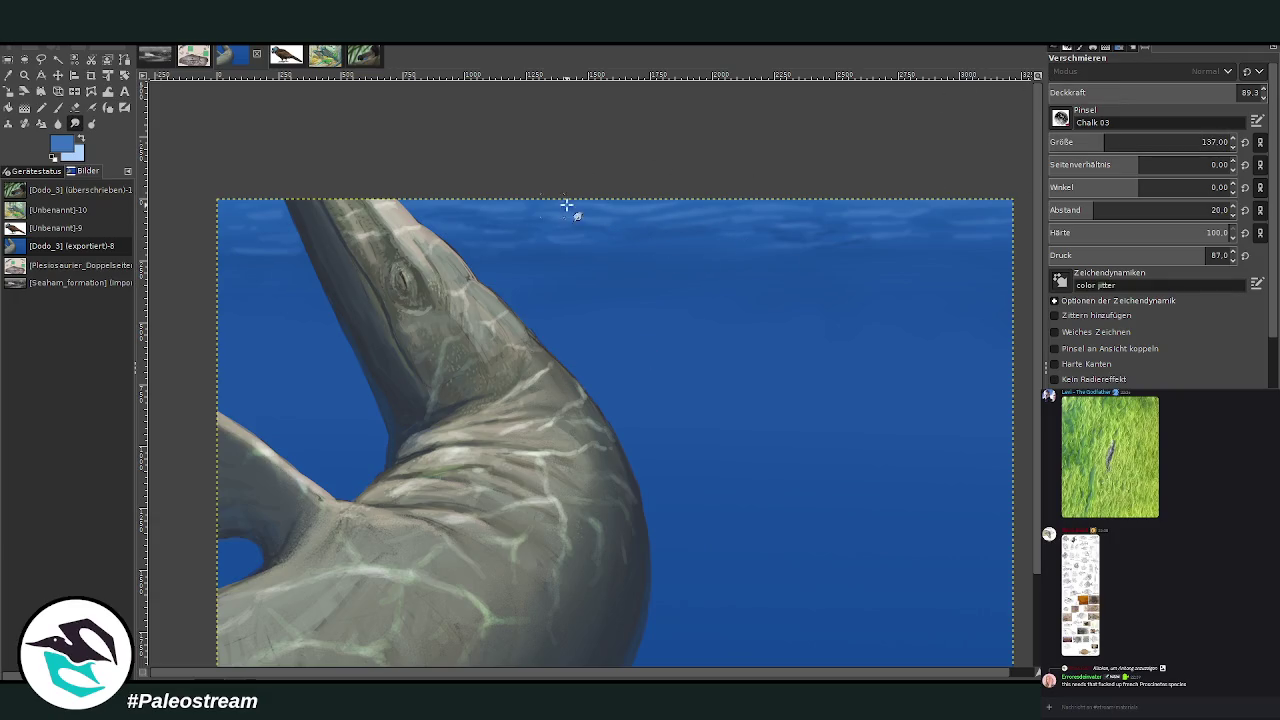
{"action": "key", "text": "bracketright"}
{"action": "key", "text": "bracketright"}
{"action": "key", "text": "bracketright"}
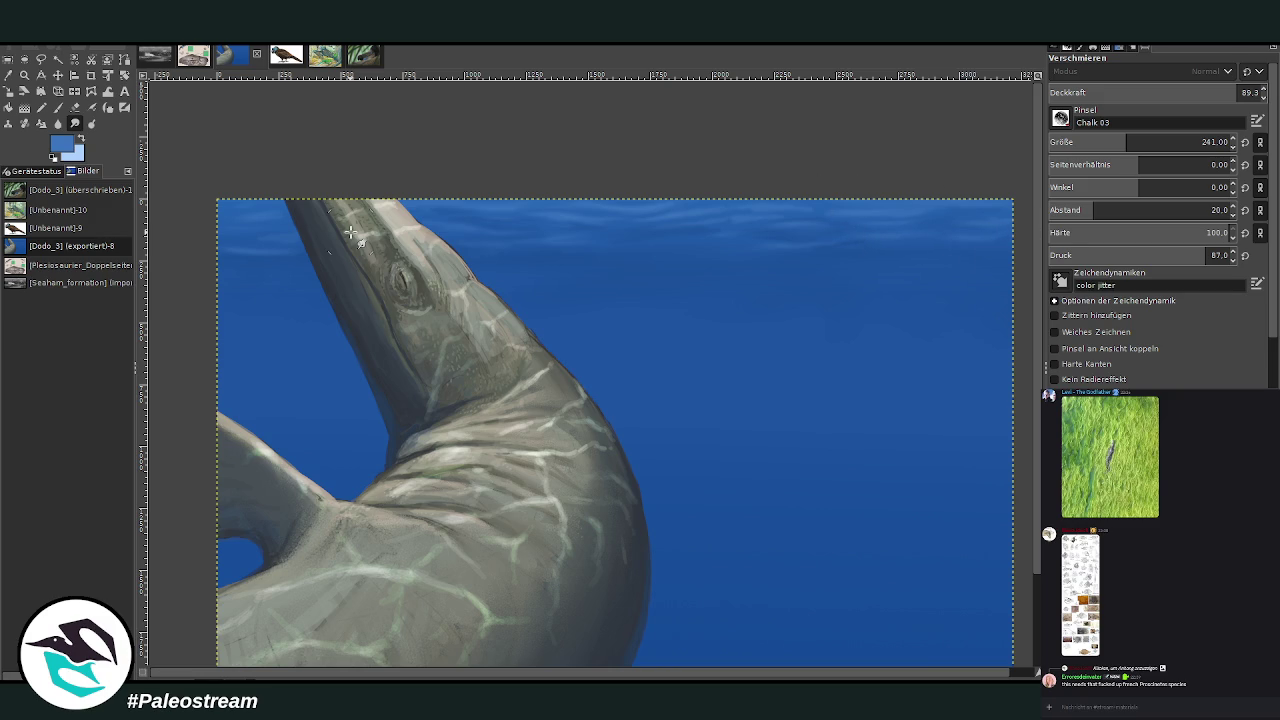
{"action": "key", "text": "minus"}
{"action": "key", "text": "minus"}
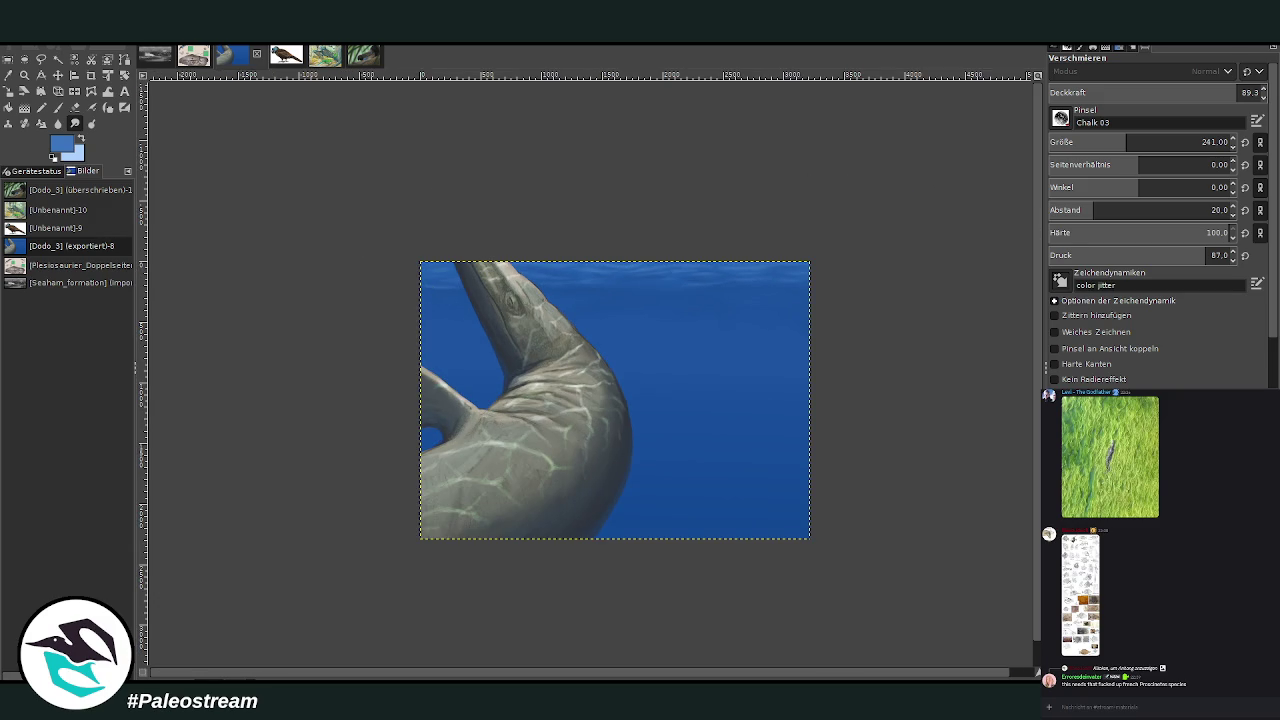
{"action": "left_click", "coordinate": [24, 75]}
Zoom into the neck base, sample a light grey, and set the Paintbrush to size 36, 33.1 opacity
{"action": "left_click_drag", "start_coordinate": [422, 210], "coordinate": [552, 336]}
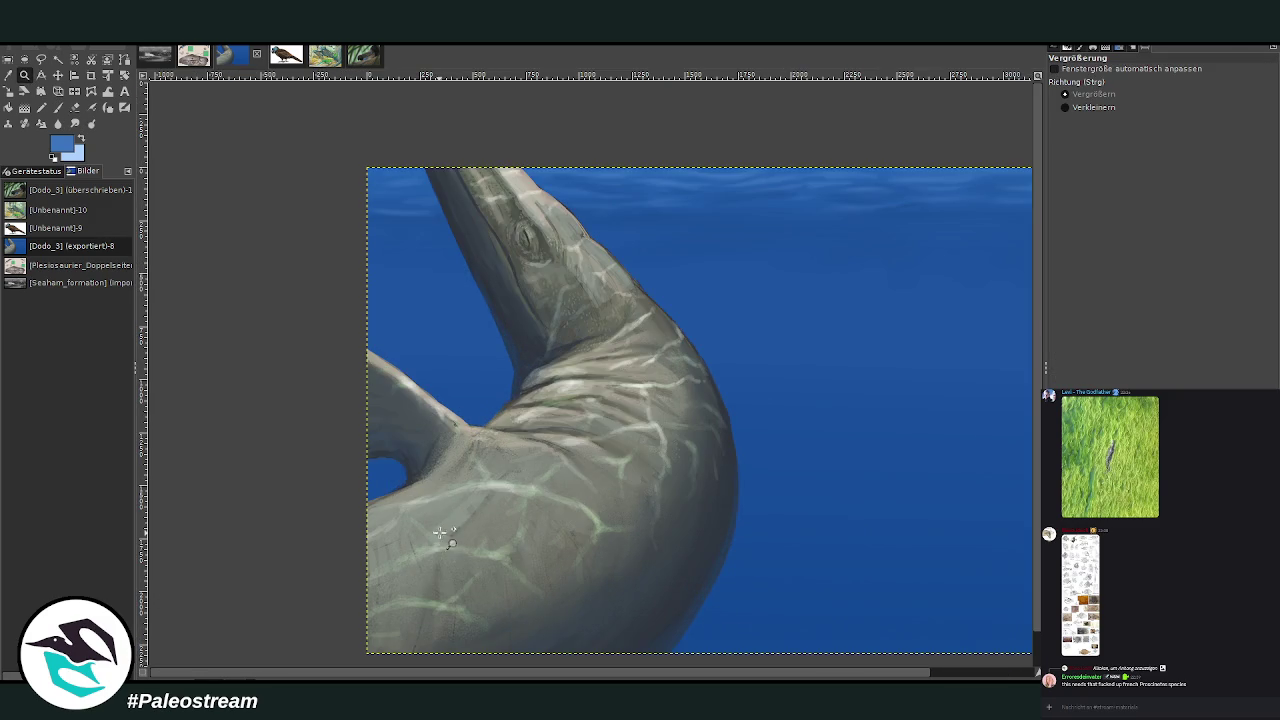
{"action": "left_click_drag", "start_coordinate": [448, 175], "coordinate": [655, 470]}
{"action": "left_click_drag", "start_coordinate": [495, 205], "coordinate": [706, 531]}
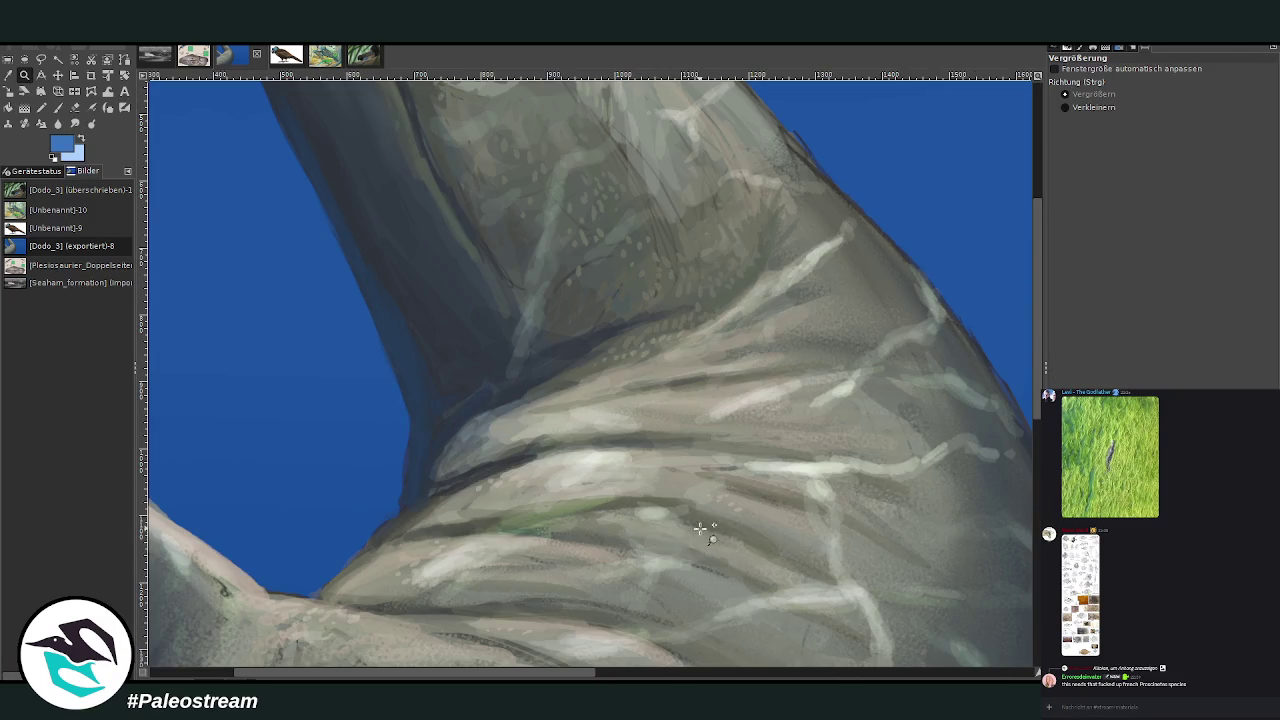
{"action": "key", "text": "o"}
{"action": "left_click", "coordinate": [584, 456]}
{"action": "left_click", "coordinate": [58, 105]}
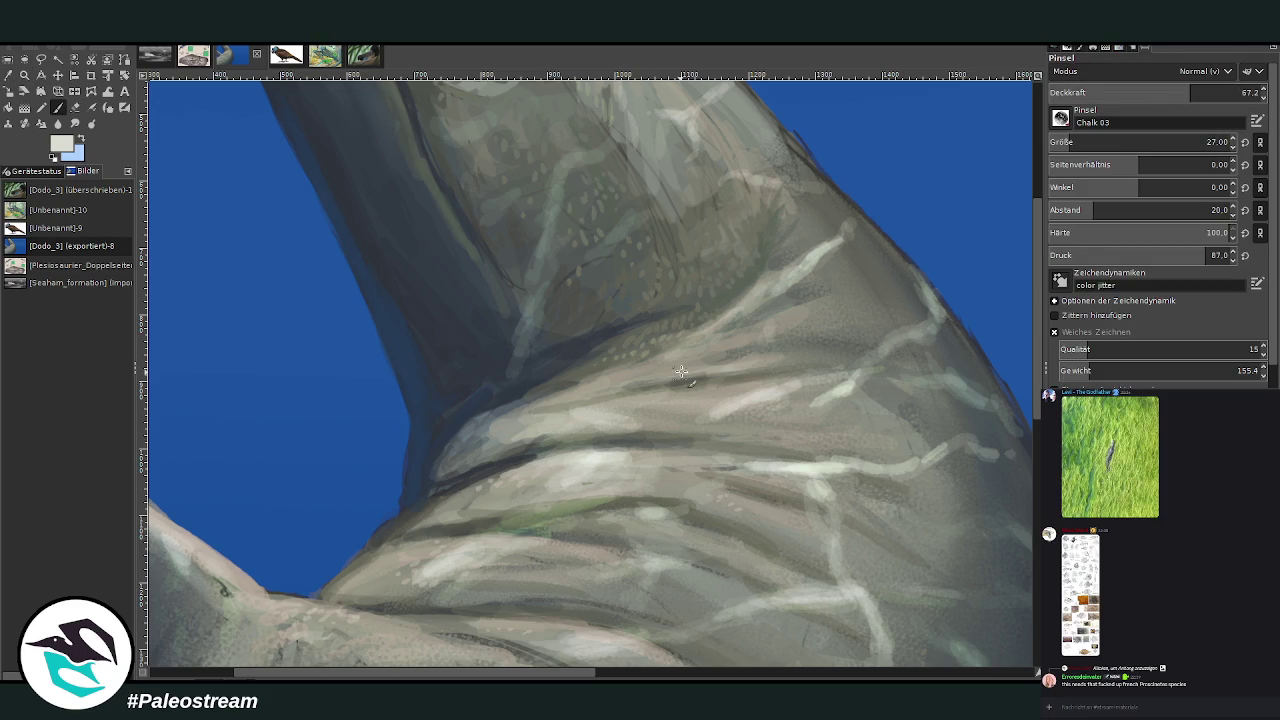
{"action": "left_click", "coordinate": [1080, 142]}
{"action": "left_click", "coordinate": [1243, 92]}
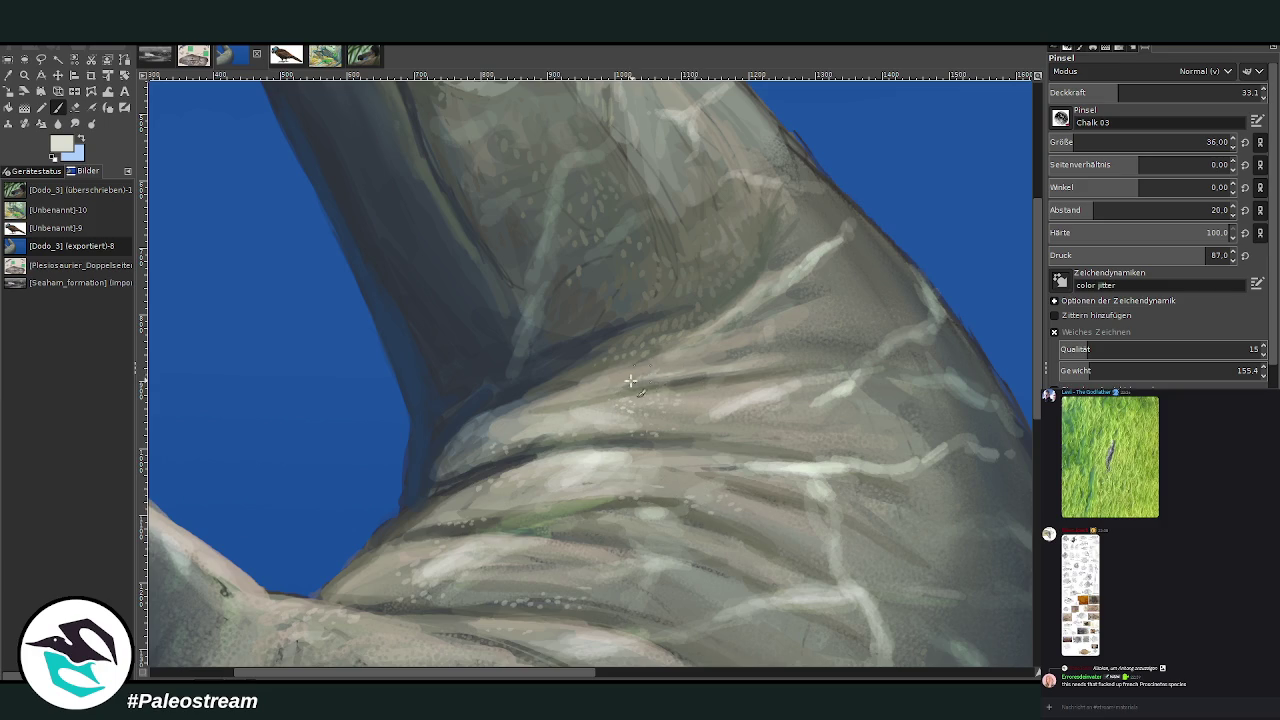
{"action": "left_click_drag", "start_coordinate": [1038, 287], "coordinate": [1038, 193]}
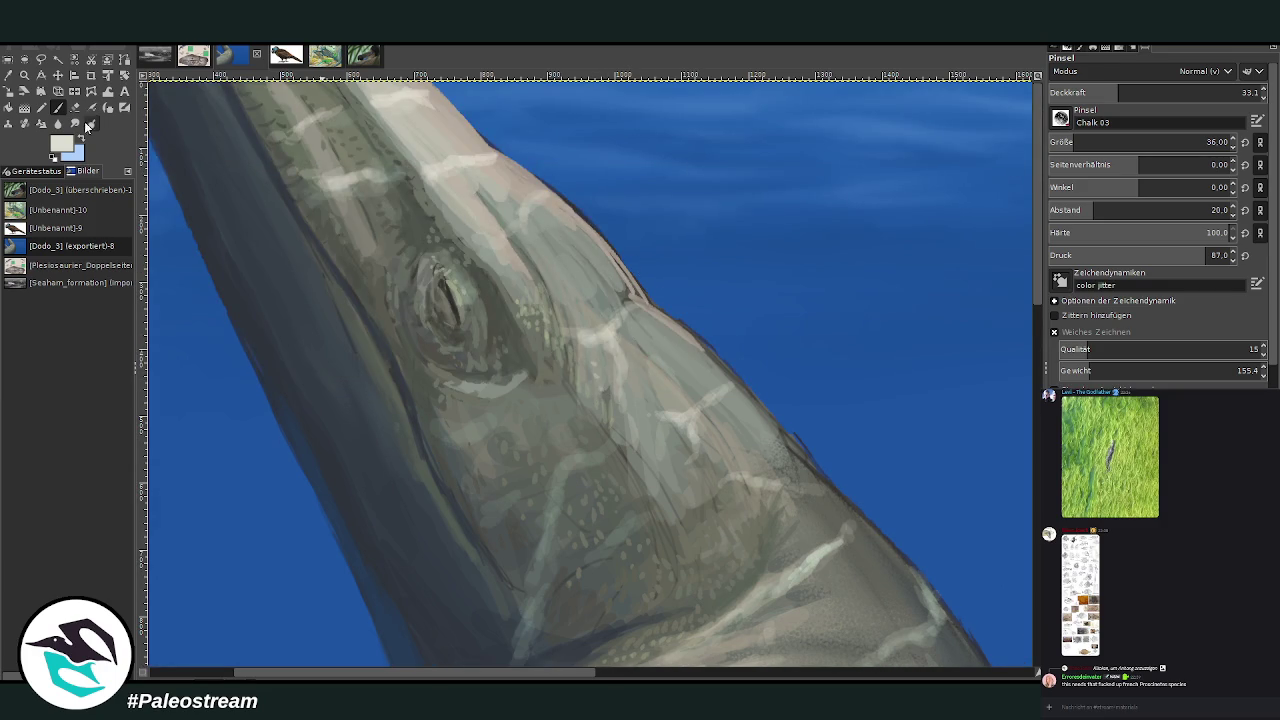
Switch the brush tip to Charcoal 01 and paint light strokes on the snout
{"action": "left_click", "coordinate": [74, 123]}
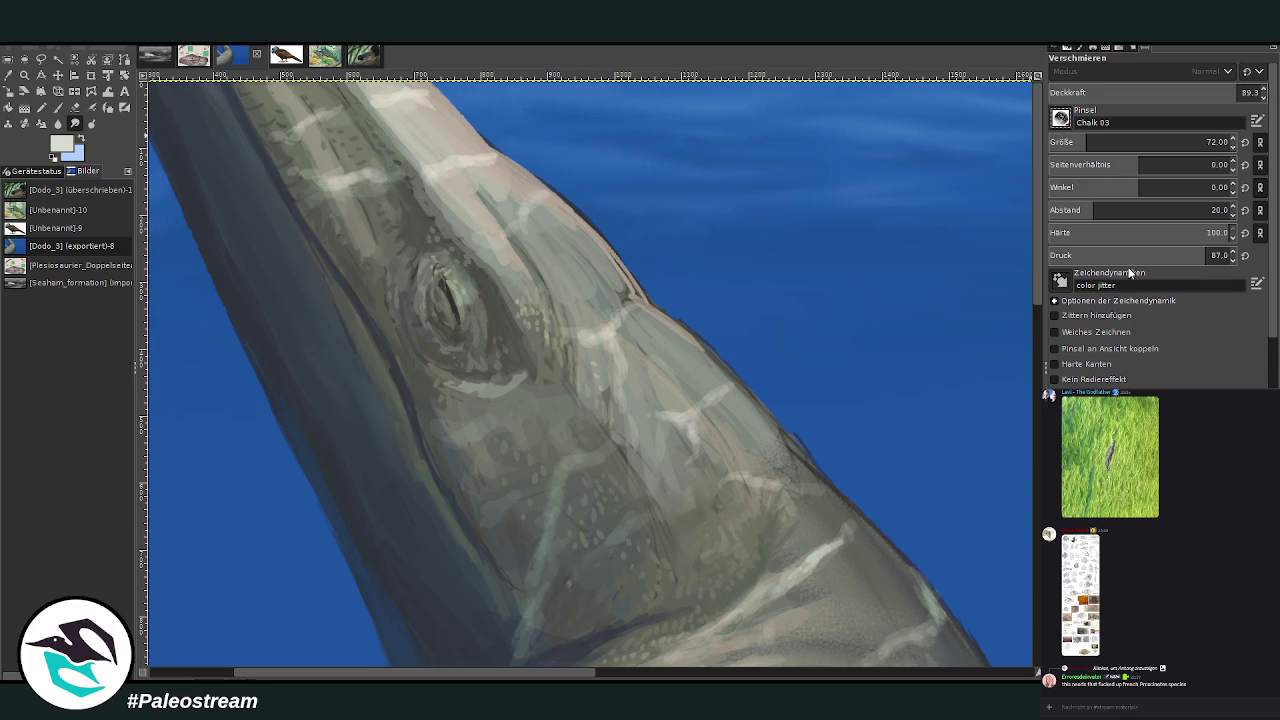
{"action": "key", "text": "period"}
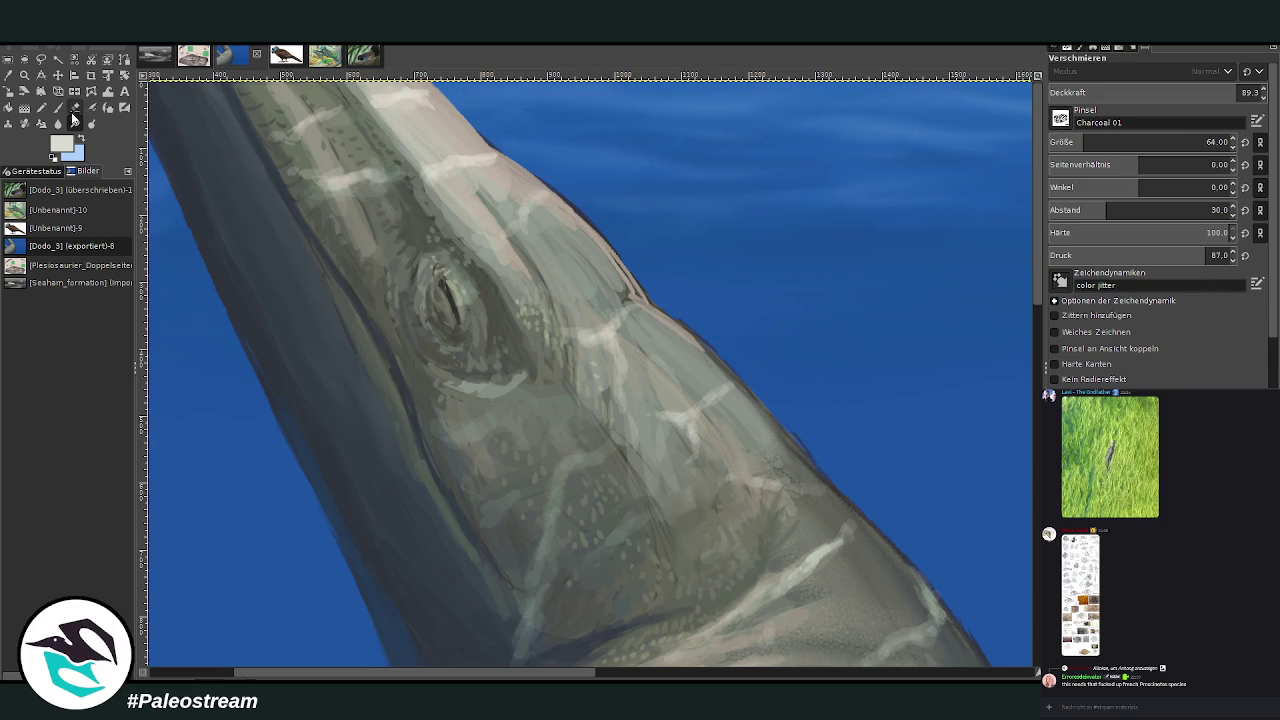
{"action": "left_click", "coordinate": [74, 109]}
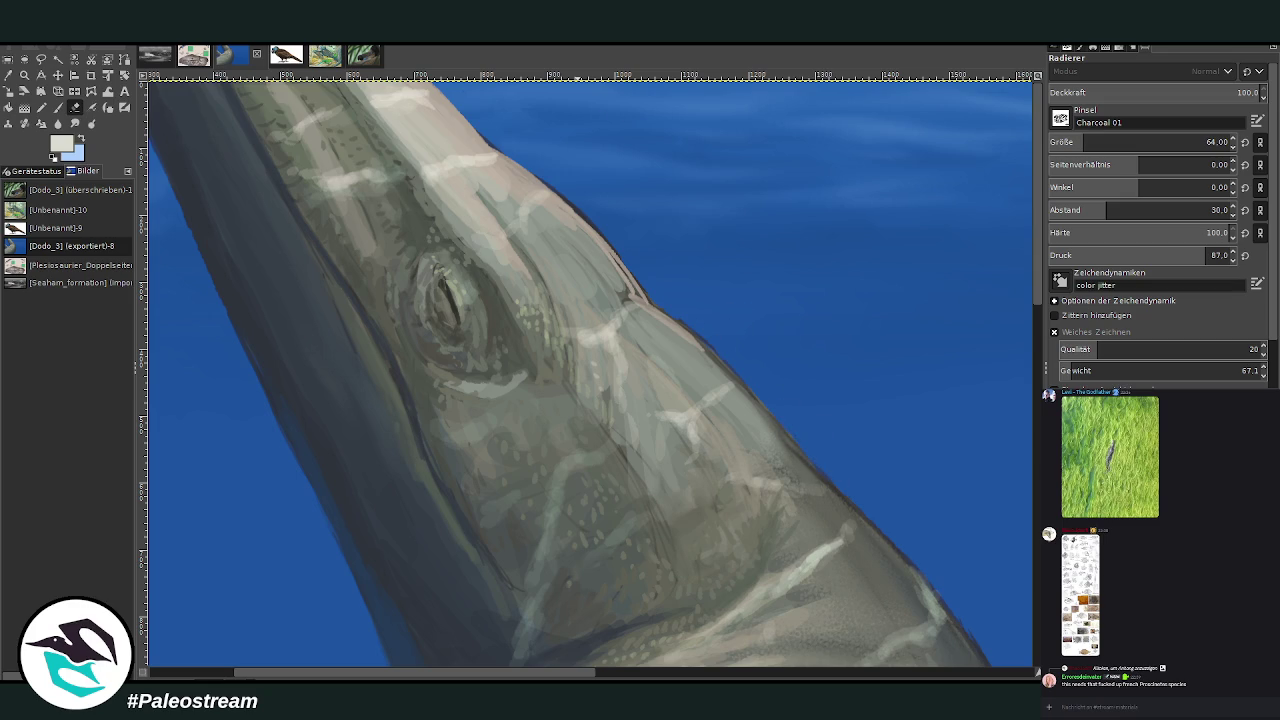
{"action": "key", "text": "p"}
{"action": "left_click_drag", "start_coordinate": [640, 332], "coordinate": [668, 398]}
Smudge the snout strokes smooth and zoom in on the plesiosaur
{"action": "left_click", "coordinate": [72, 123]}
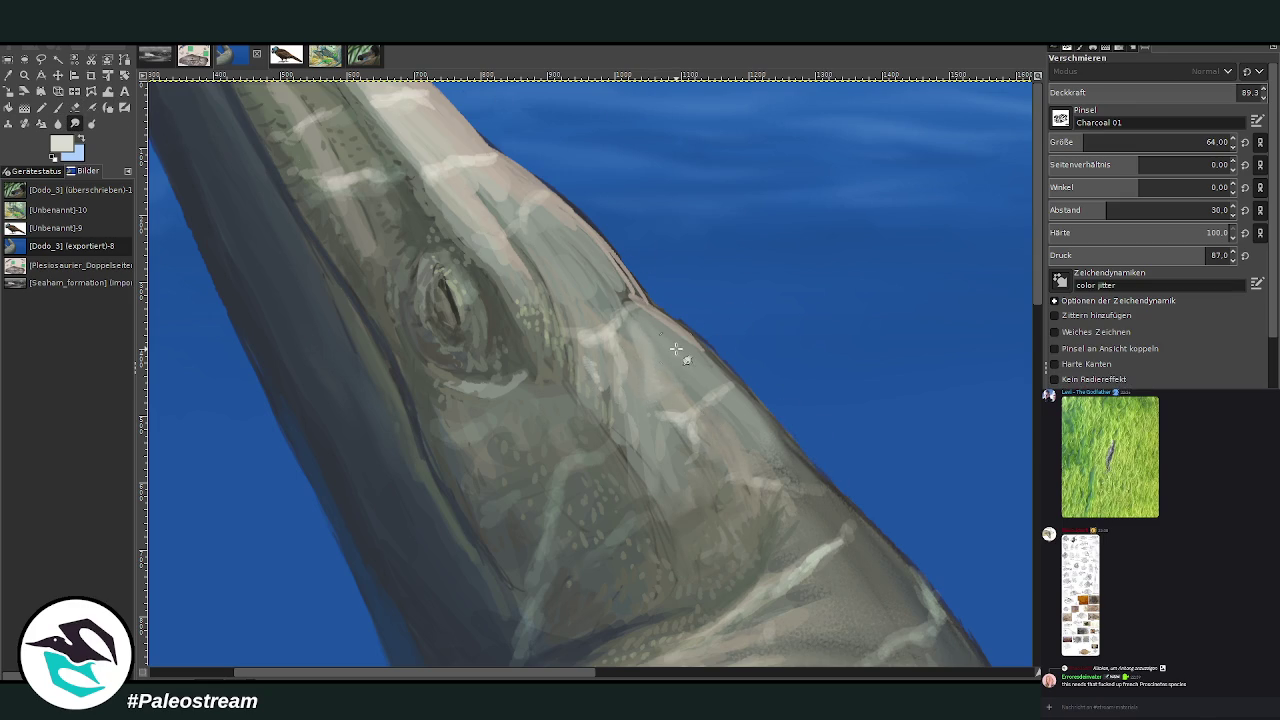
{"action": "left_click_drag", "start_coordinate": [1038, 250], "coordinate": [1040, 346]}
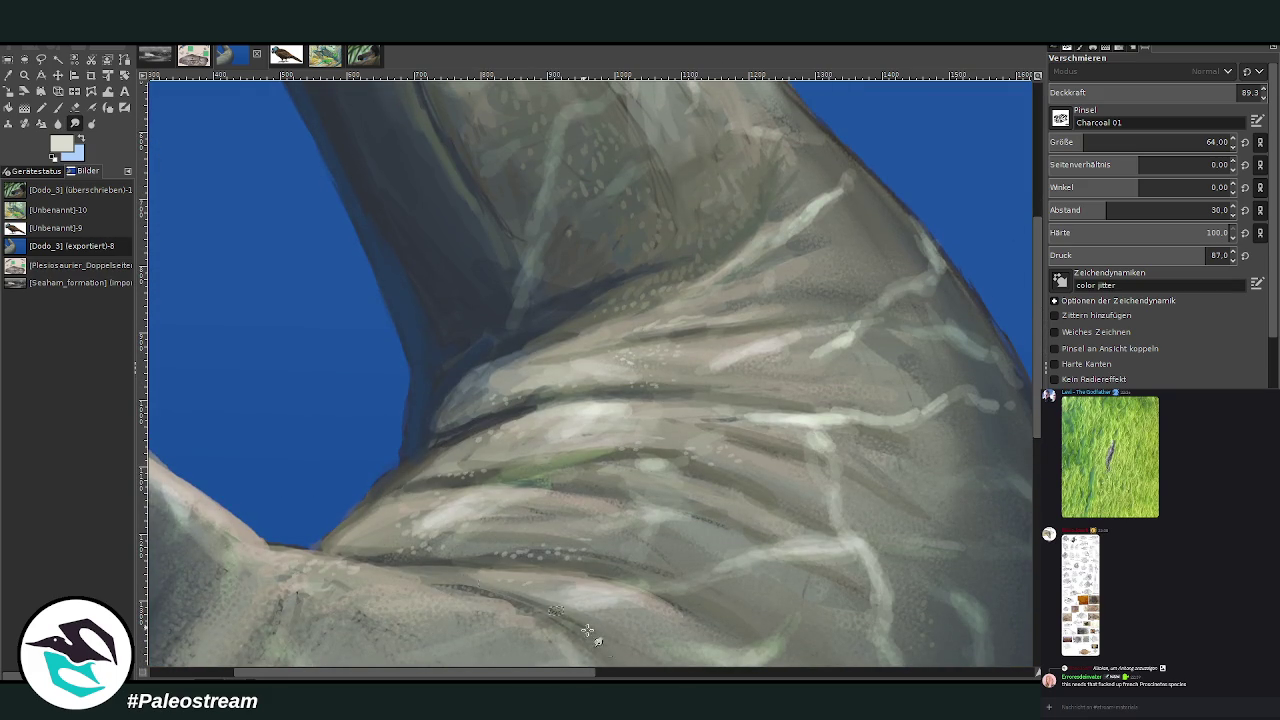
{"action": "scroll", "coordinate": [340, 570], "scroll_direction": "down", "scroll_amount": 2}
{"action": "scroll", "coordinate": [337, 563], "scroll_direction": "down", "scroll_amount": 2}
{"action": "key", "text": "z"}
{"action": "left_click_drag", "start_coordinate": [328, 129], "coordinate": [735, 592]}
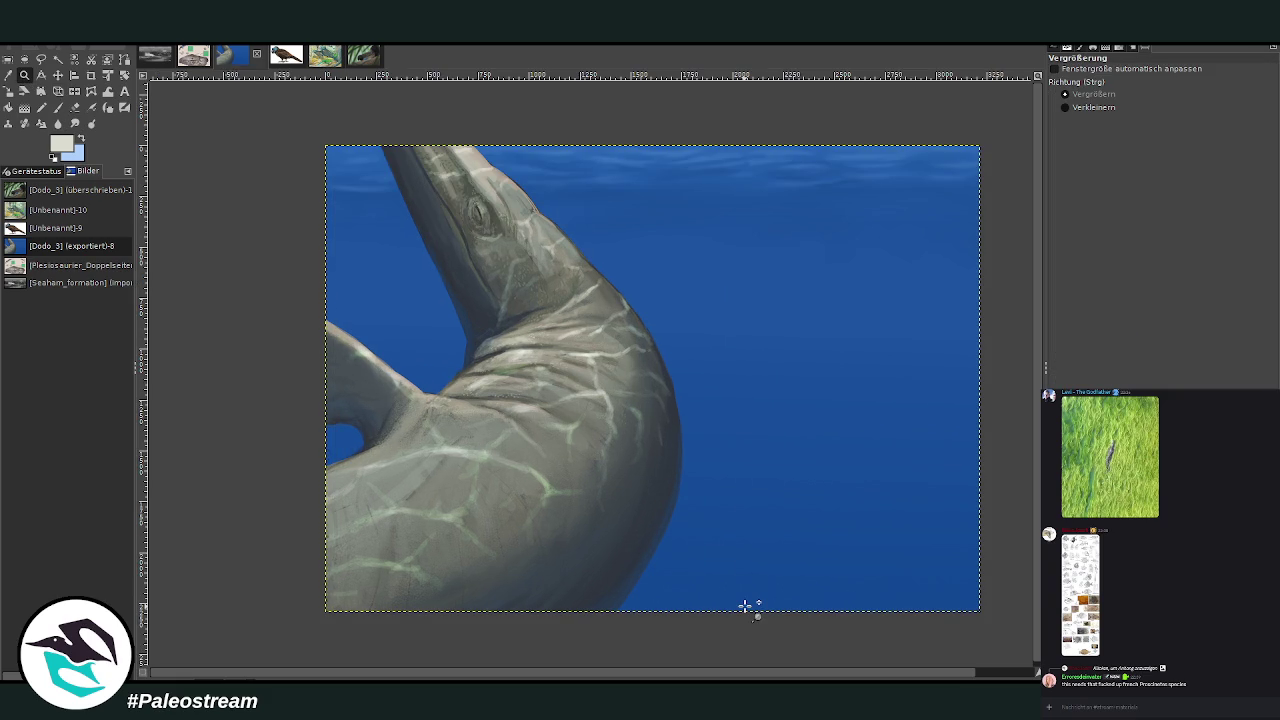
Zoom in and set up the Charcoal 01 paintbrush with pale yellow and higher size and opacity
{"action": "left_click_drag", "start_coordinate": [388, 148], "coordinate": [792, 652]}
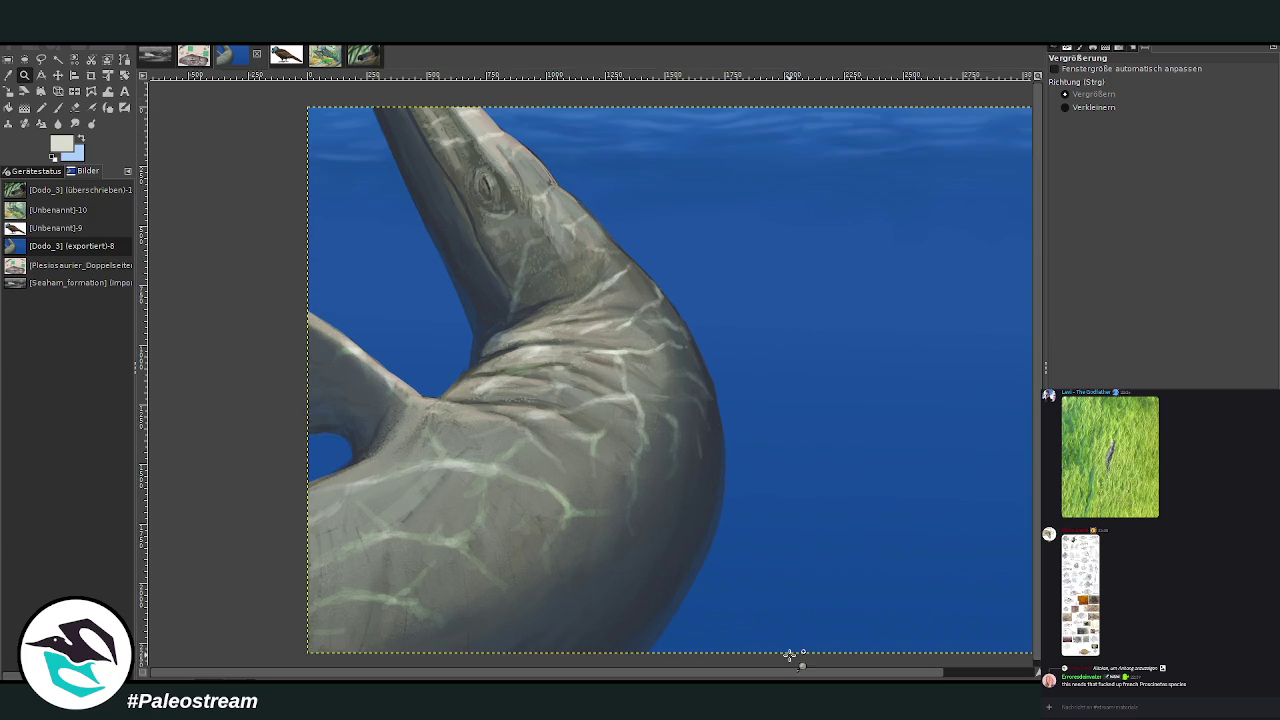
{"action": "left_click", "coordinate": [58, 107]}
{"action": "left_click", "coordinate": [1090, 420]}
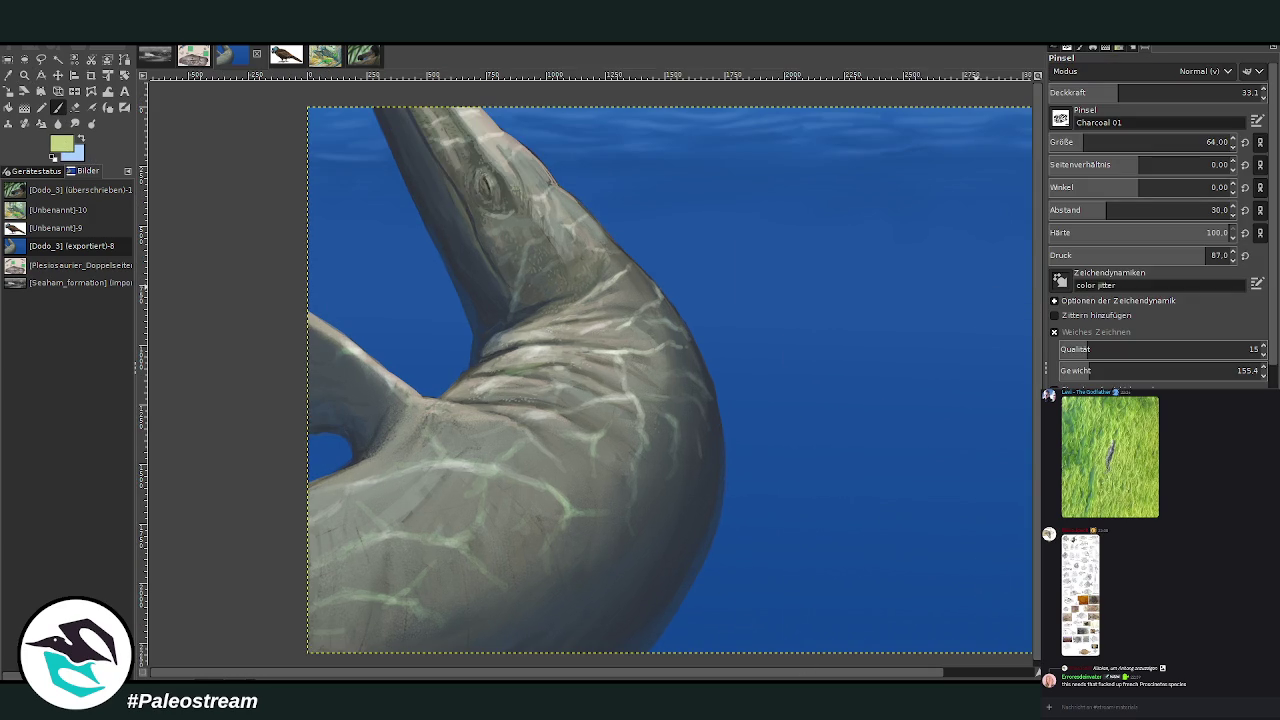
{"action": "left_click_drag", "start_coordinate": [1120, 92], "coordinate": [1185, 92]}
{"action": "left_click_drag", "start_coordinate": [1130, 142], "coordinate": [1202, 142]}
{"action": "left_click", "coordinate": [1218, 92]}
{"action": "left_click_drag", "start_coordinate": [1218, 96], "coordinate": [1229, 96]}
Dab the first yellow fish onto the body, enlarging the brush midway
{"action": "left_click", "coordinate": [588, 562]}
{"action": "left_click", "coordinate": [556, 557]}
{"action": "left_click", "coordinate": [465, 506]}
{"action": "left_click", "coordinate": [531, 477]}
{"action": "left_click", "coordinate": [633, 472]}
{"action": "left_click", "coordinate": [1123, 142]}
{"action": "left_click", "coordinate": [627, 533]}
{"action": "left_click", "coordinate": [607, 587]}
Dab more yellow fish across the lower and lower-left body
{"action": "left_click", "coordinate": [537, 583]}
{"action": "left_click", "coordinate": [482, 541]}
{"action": "left_click", "coordinate": [416, 540]}
{"action": "left_click", "coordinate": [503, 610]}
{"action": "left_click", "coordinate": [584, 628]}
{"action": "left_click", "coordinate": [656, 571]}
{"action": "left_click", "coordinate": [543, 510]}
{"action": "left_click", "coordinate": [388, 569]}
{"action": "left_click", "coordinate": [400, 608]}
{"action": "left_click", "coordinate": [440, 640]}
{"action": "left_click", "coordinate": [404, 498]}
{"action": "left_click", "coordinate": [332, 497]}
Dab yellow fish in the upper-left water and near the neck base
{"action": "left_click", "coordinate": [440, 397]}
{"action": "left_click", "coordinate": [385, 322]}
{"action": "left_click", "coordinate": [322, 322]}
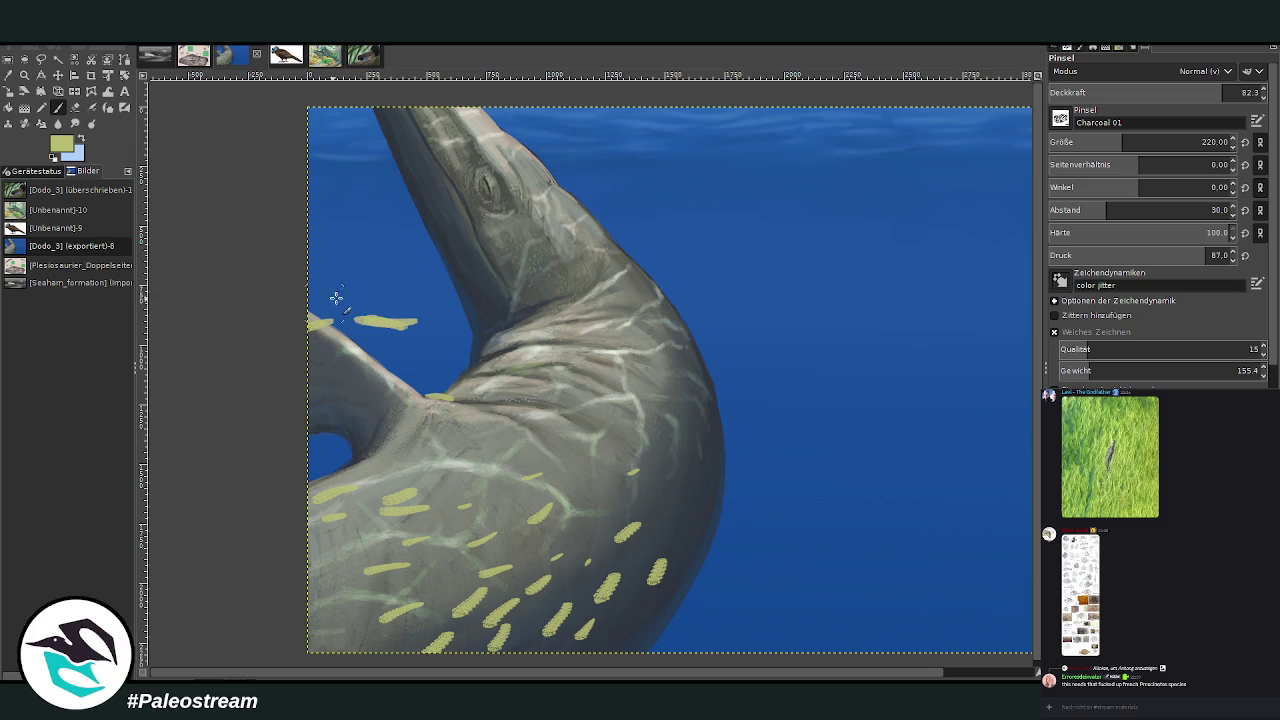
{"action": "left_click", "coordinate": [341, 288]}
{"action": "left_click", "coordinate": [410, 278]}
{"action": "left_click", "coordinate": [337, 261]}
{"action": "left_click", "coordinate": [384, 245]}
{"action": "left_click", "coordinate": [447, 265]}
{"action": "left_click", "coordinate": [359, 231]}
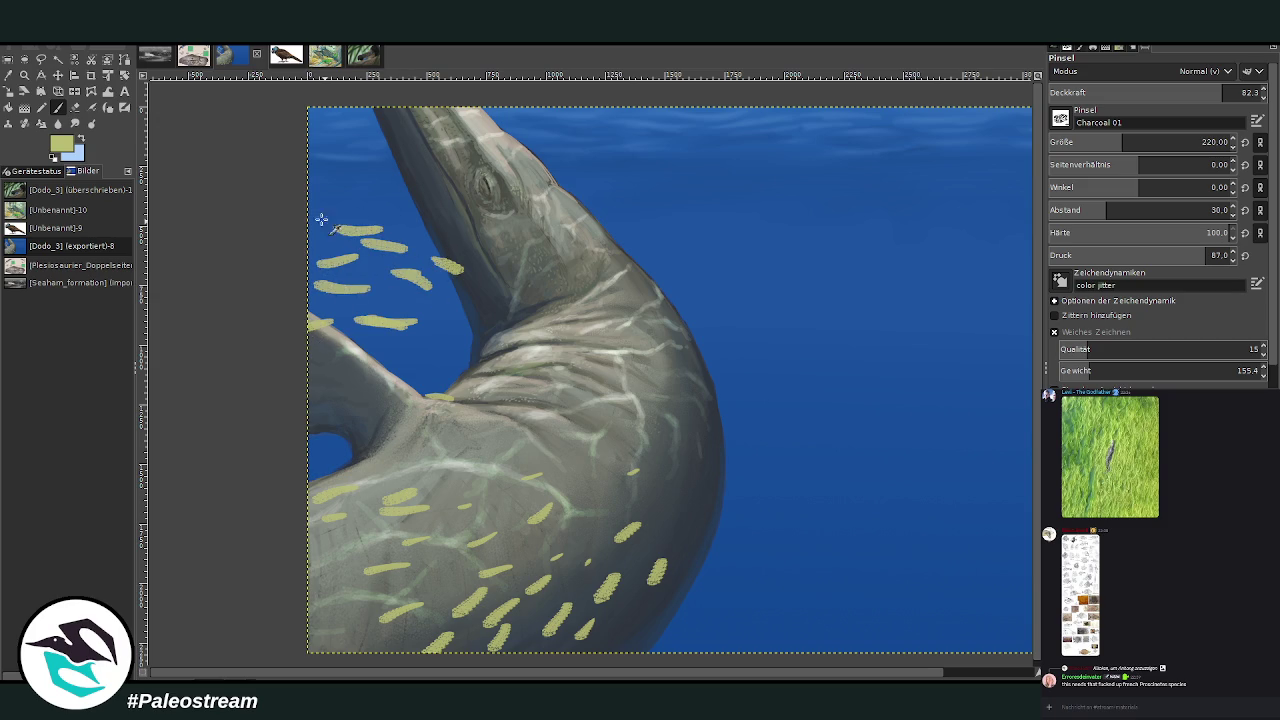
Dab a cluster of yellow fish along the neck and the water to its right
{"action": "left_click", "coordinate": [630, 310]}
{"action": "left_click", "coordinate": [678, 305]}
{"action": "left_click", "coordinate": [600, 337]}
{"action": "left_click", "coordinate": [671, 348]}
{"action": "left_click", "coordinate": [698, 343]}
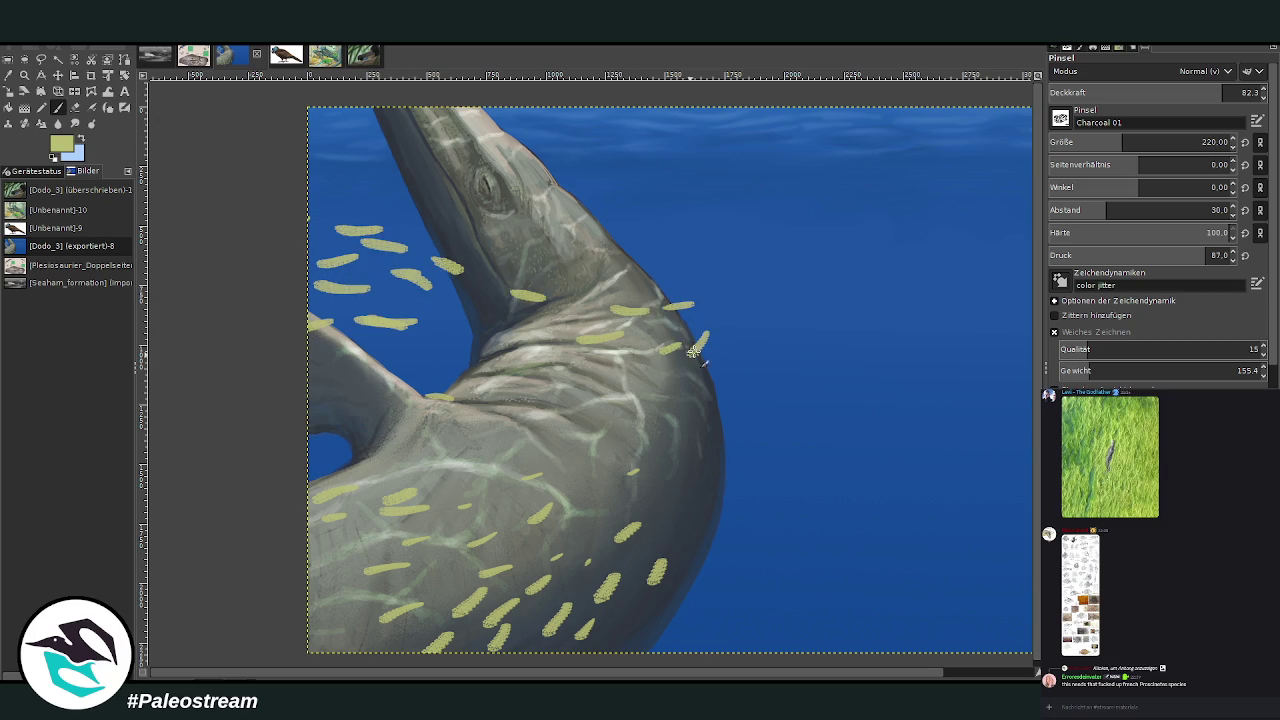
{"action": "left_click", "coordinate": [730, 331]}
{"action": "left_click", "coordinate": [707, 392]}
{"action": "left_click", "coordinate": [747, 367]}
{"action": "left_click", "coordinate": [657, 435]}
{"action": "left_click", "coordinate": [729, 432]}
{"action": "left_click", "coordinate": [645, 417]}
{"action": "left_click", "coordinate": [570, 427]}
{"action": "left_click", "coordinate": [580, 464]}
{"action": "left_click", "coordinate": [688, 462]}
{"action": "left_click", "coordinate": [708, 473]}
{"action": "left_click", "coordinate": [696, 429]}
{"action": "left_click", "coordinate": [652, 496]}
{"action": "left_click", "coordinate": [757, 441]}
With a smaller, fainter brush, dab distant fish right of the neck
{"action": "left_click", "coordinate": [1100, 142]}
{"action": "left_click", "coordinate": [1164, 92]}
{"action": "left_click", "coordinate": [723, 403]}
{"action": "left_click", "coordinate": [748, 400]}
{"action": "left_click", "coordinate": [760, 412]}
{"action": "left_click", "coordinate": [768, 405]}
{"action": "left_click", "coordinate": [744, 430]}
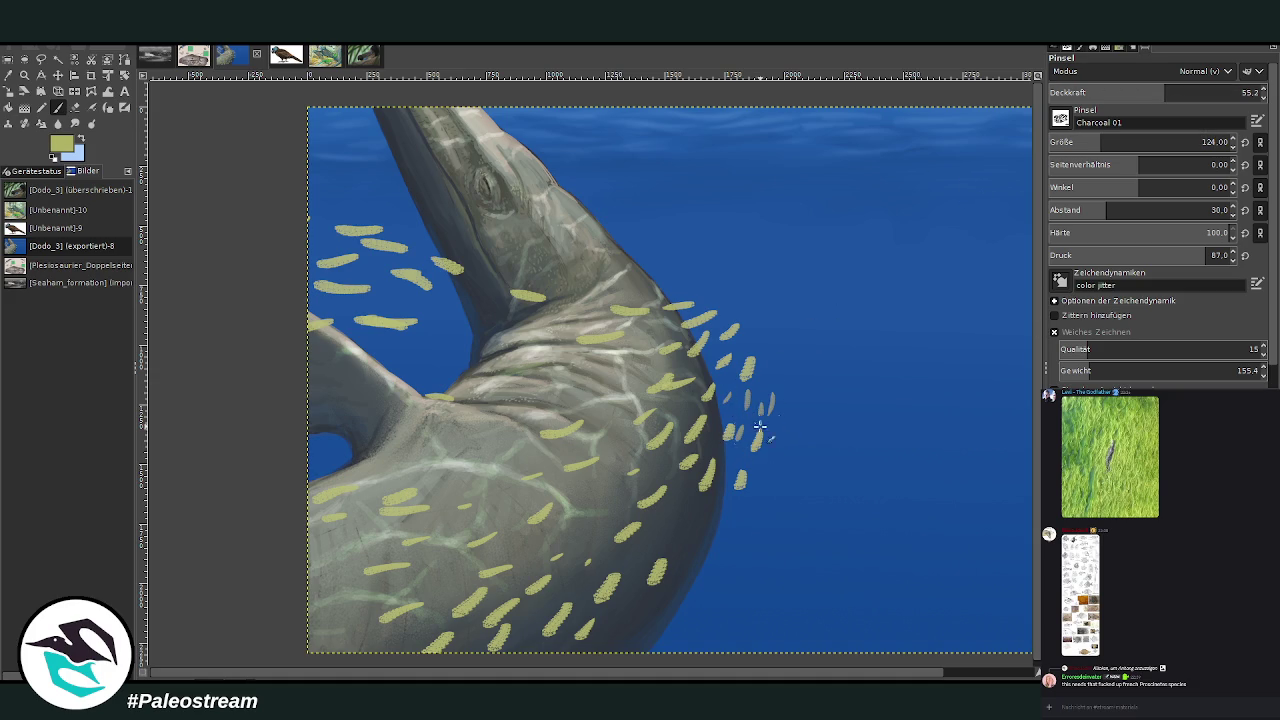
{"action": "left_click", "coordinate": [781, 436]}
{"action": "left_click", "coordinate": [771, 358]}
{"action": "left_click", "coordinate": [753, 343]}
{"action": "left_click", "coordinate": [750, 368]}
{"action": "left_click", "coordinate": [782, 412]}
{"action": "left_click", "coordinate": [790, 378]}
Extend the faint fish school down the neck's right side, above and below it
{"action": "left_click", "coordinate": [730, 521]}
{"action": "left_click", "coordinate": [762, 500]}
{"action": "left_click", "coordinate": [798, 446]}
{"action": "left_click", "coordinate": [808, 422]}
{"action": "left_click", "coordinate": [783, 336]}
{"action": "left_click", "coordinate": [750, 310]}
{"action": "left_click", "coordinate": [690, 290]}
{"action": "left_click", "coordinate": [738, 530]}
{"action": "left_click", "coordinate": [765, 532]}
{"action": "left_click", "coordinate": [737, 550]}
{"action": "left_click", "coordinate": [517, 291]}
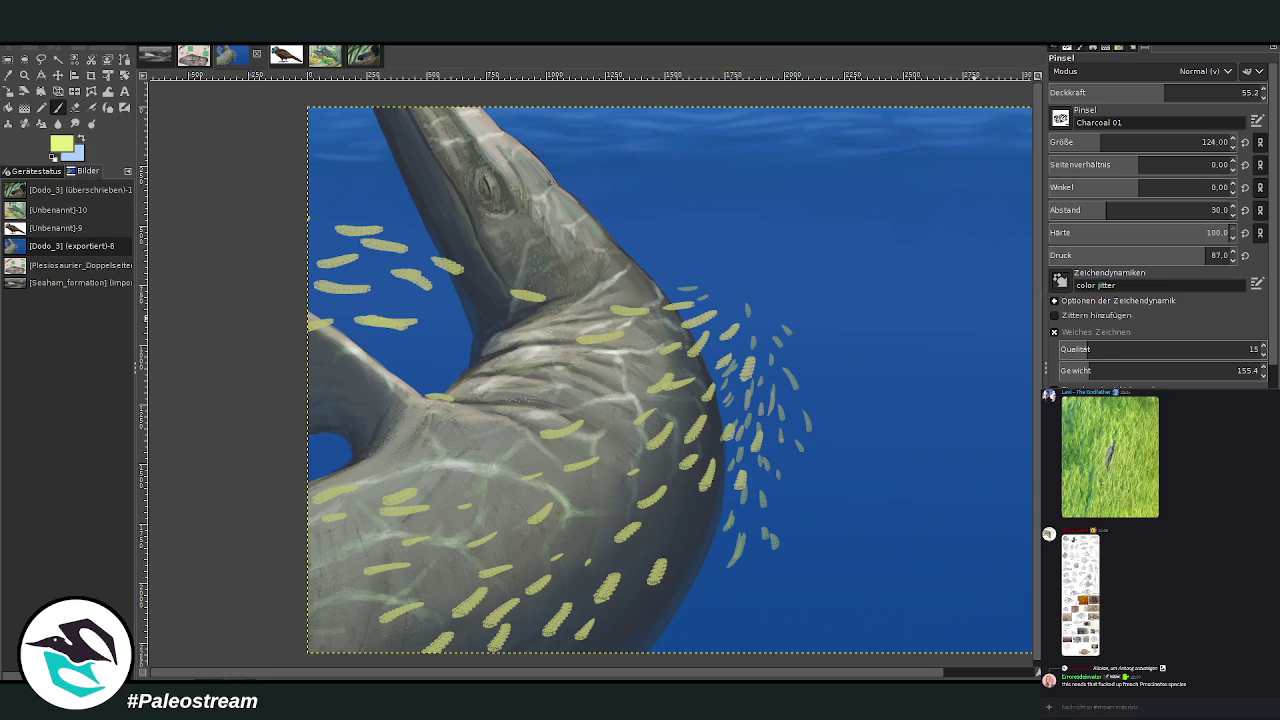
Repaint the upper-left fish as brighter, thicker strokes
{"action": "left_click_drag", "start_coordinate": [335, 290], "coordinate": [460, 265]}
{"action": "left_click_drag", "start_coordinate": [345, 238], "coordinate": [400, 246]}
{"action": "left_click_drag", "start_coordinate": [356, 366], "coordinate": [384, 370]}
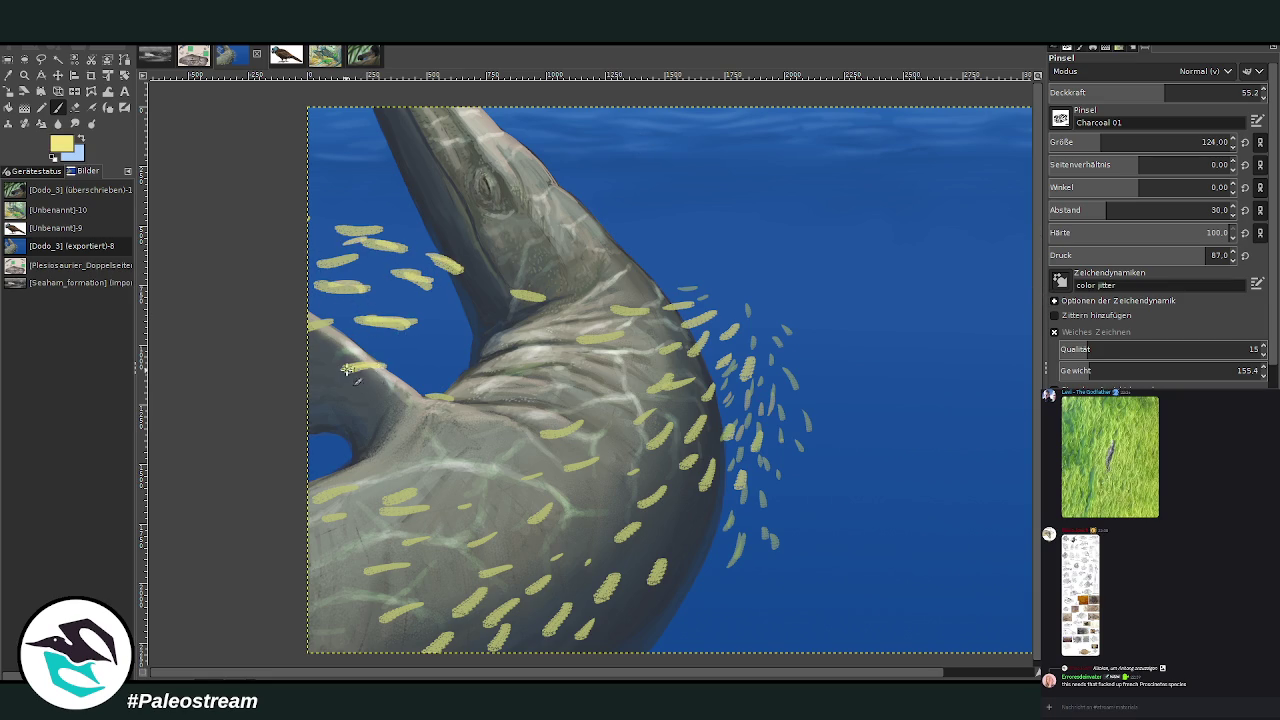
At brush size 191 and opacity 71.9, brighten and add fish on the left body
{"action": "left_click", "coordinate": [1201, 142]}
{"action": "left_click_drag", "start_coordinate": [1175, 94], "coordinate": [1205, 94]}
{"action": "left_click_drag", "start_coordinate": [345, 436], "coordinate": [380, 432]}
{"action": "left_click_drag", "start_coordinate": [322, 512], "coordinate": [412, 494]}
{"action": "mouse_move", "coordinate": [392, 514]}
{"action": "left_mouse_down"}
{"action": "mouse_move", "coordinate": [432, 510]}
{"action": "mouse_move", "coordinate": [430, 538]}
{"action": "left_mouse_up"}
{"action": "left_click_drag", "start_coordinate": [370, 574], "coordinate": [405, 558]}
{"action": "mouse_move", "coordinate": [394, 614]}
{"action": "left_mouse_down"}
{"action": "mouse_move", "coordinate": [486, 590]}
{"action": "mouse_move", "coordinate": [510, 600]}
{"action": "left_mouse_up"}
{"action": "left_click_drag", "start_coordinate": [425, 650], "coordinate": [456, 632]}
{"action": "left_click_drag", "start_coordinate": [320, 622], "coordinate": [352, 602]}
{"action": "left_click_drag", "start_coordinate": [314, 564], "coordinate": [345, 550]}
Add and brighten more yellow fish strokes across the lower body
{"action": "left_click_drag", "start_coordinate": [522, 606], "coordinate": [556, 582]}
{"action": "left_click_drag", "start_coordinate": [548, 630], "coordinate": [578, 605]}
{"action": "left_click_drag", "start_coordinate": [558, 640], "coordinate": [592, 620]}
{"action": "left_click_drag", "start_coordinate": [460, 515], "coordinate": [500, 498]}
{"action": "left_click_drag", "start_coordinate": [416, 468], "coordinate": [458, 456]}
{"action": "left_click_drag", "start_coordinate": [312, 500], "coordinate": [355, 486]}
{"action": "mouse_move", "coordinate": [374, 428]}
{"action": "left_mouse_down"}
{"action": "mouse_move", "coordinate": [420, 412]}
{"action": "mouse_move", "coordinate": [378, 396]}
{"action": "left_mouse_up"}
{"action": "left_click_drag", "start_coordinate": [450, 448], "coordinate": [488, 436]}
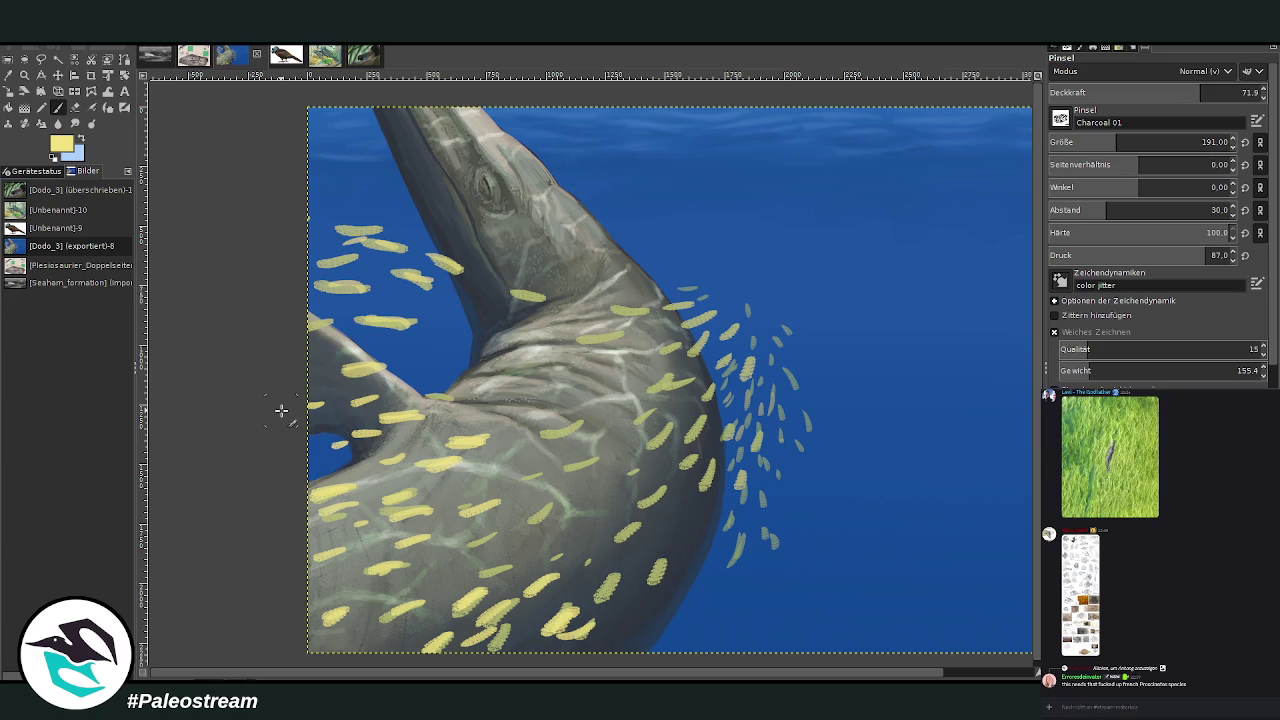
{"action": "scroll", "coordinate": [281, 410], "scroll_direction": "down", "scroll_amount": 3}
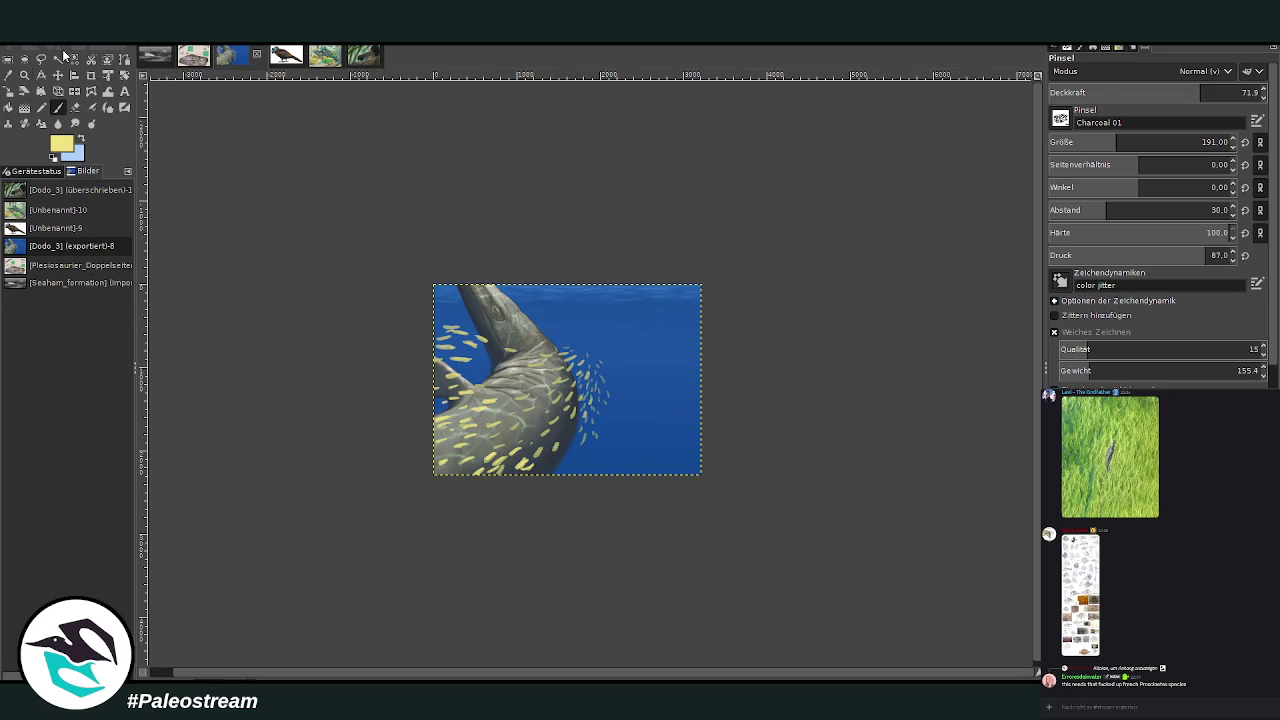
Zoom into the painting and shrink the Charcoal 01 brush to about half of 106
{"action": "left_click", "coordinate": [24, 75]}
{"action": "left_click_drag", "start_coordinate": [396, 283], "coordinate": [657, 538]}
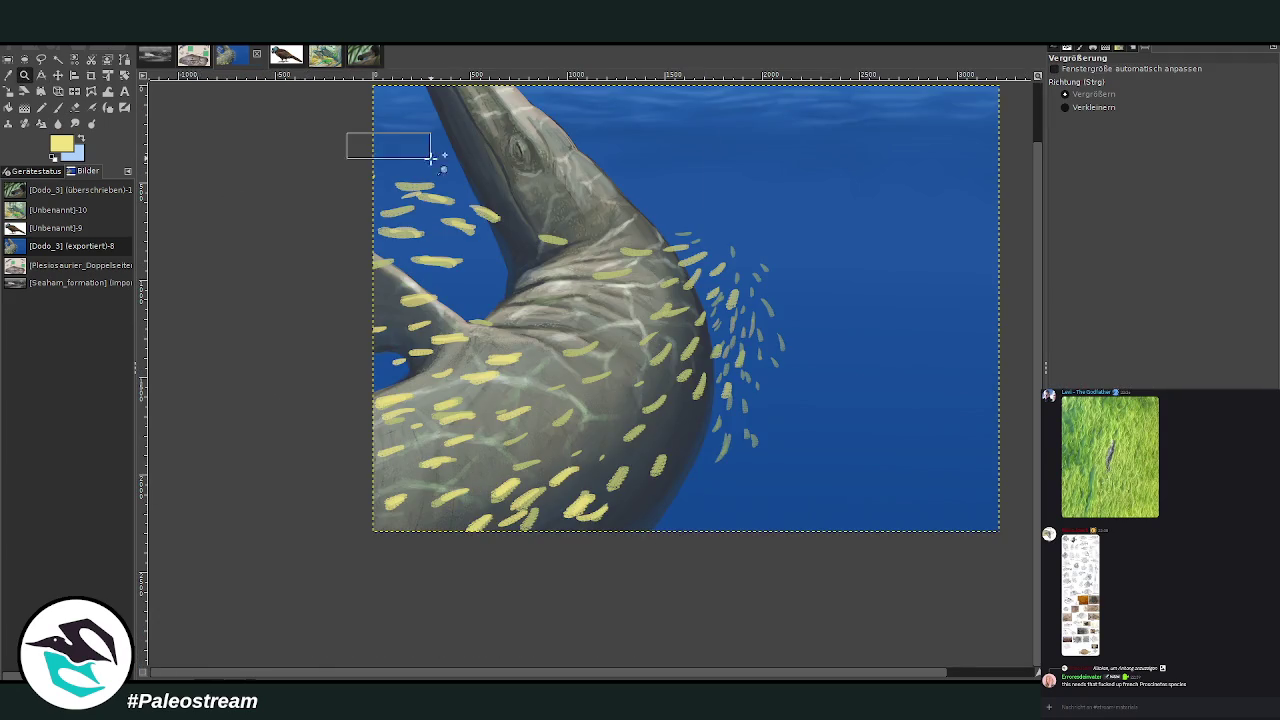
{"action": "left_click_drag", "start_coordinate": [378, 125], "coordinate": [814, 566]}
{"action": "left_click_drag", "start_coordinate": [295, 110], "coordinate": [866, 676]}
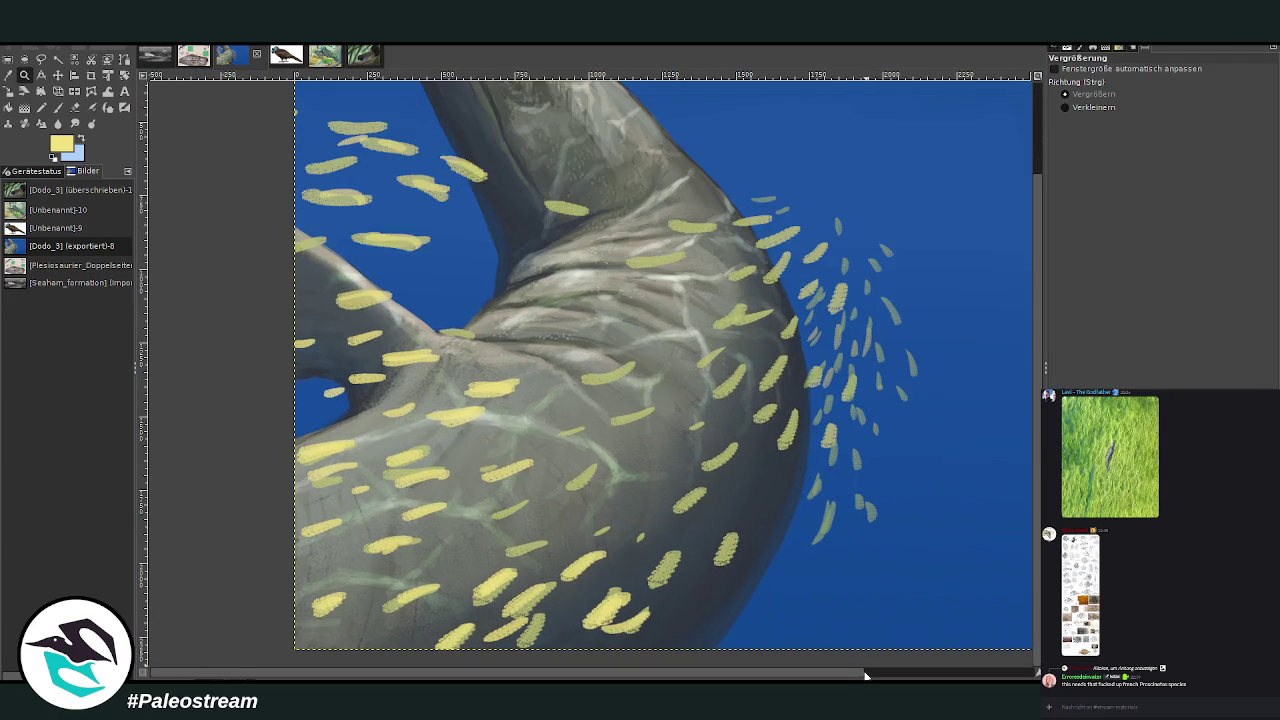
{"action": "left_click", "coordinate": [57, 107]}
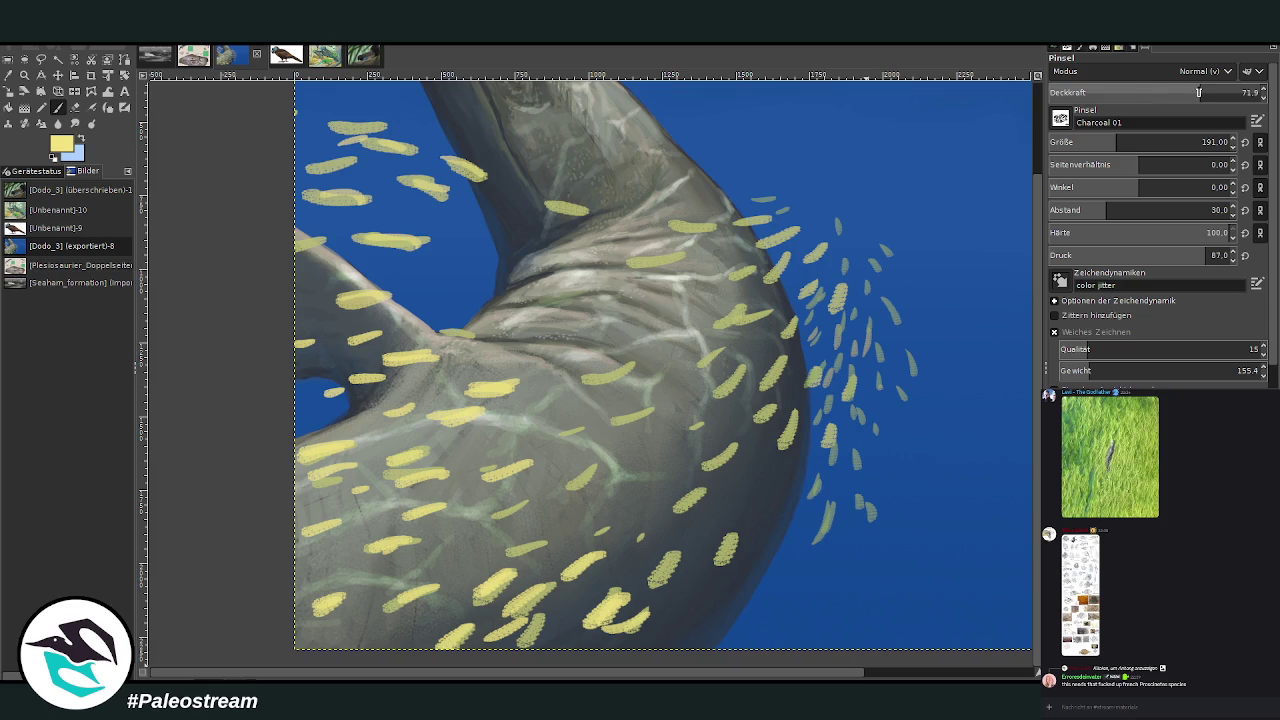
{"action": "left_click_drag", "start_coordinate": [1107, 142], "coordinate": [1088, 142]}
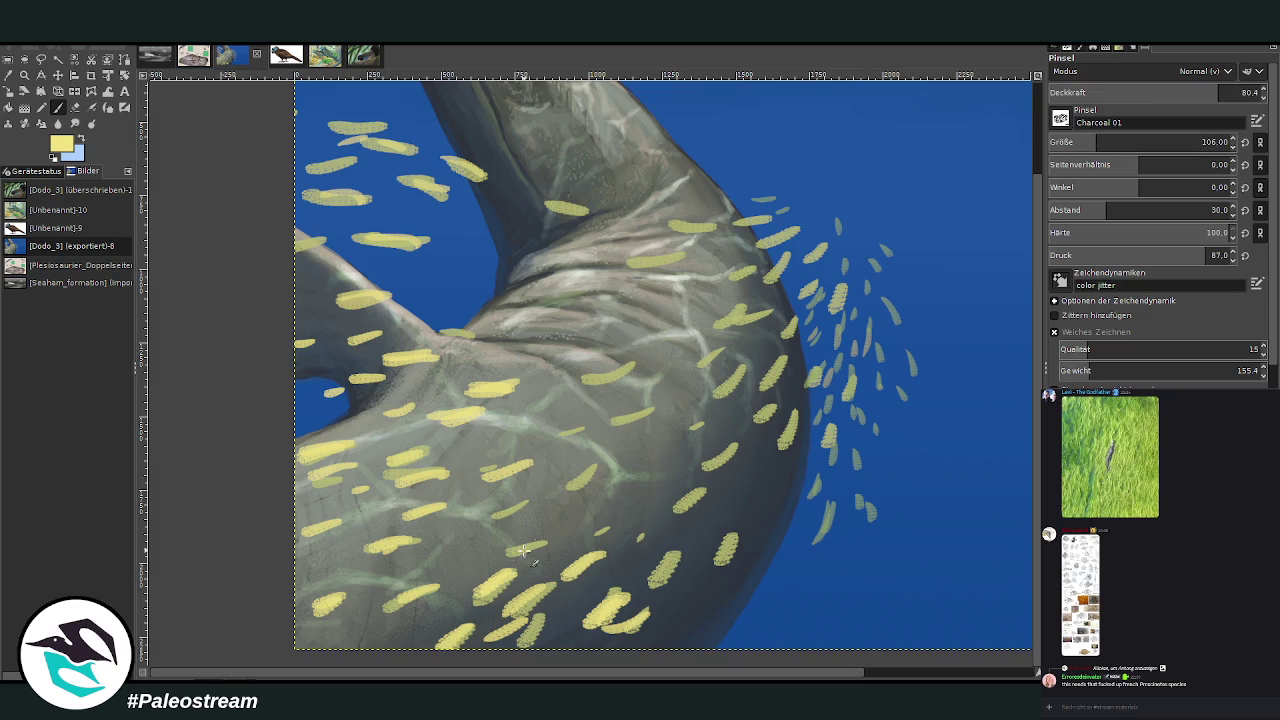
{"action": "left_click", "coordinate": [1064, 142]}
Paint more yellow fish strokes into the school and brighten the left-side ones
{"action": "left_click_drag", "start_coordinate": [680, 555], "coordinate": [598, 620]}
{"action": "left_click_drag", "start_coordinate": [732, 534], "coordinate": [716, 565]}
{"action": "left_click_drag", "start_coordinate": [730, 455], "coordinate": [685, 508]}
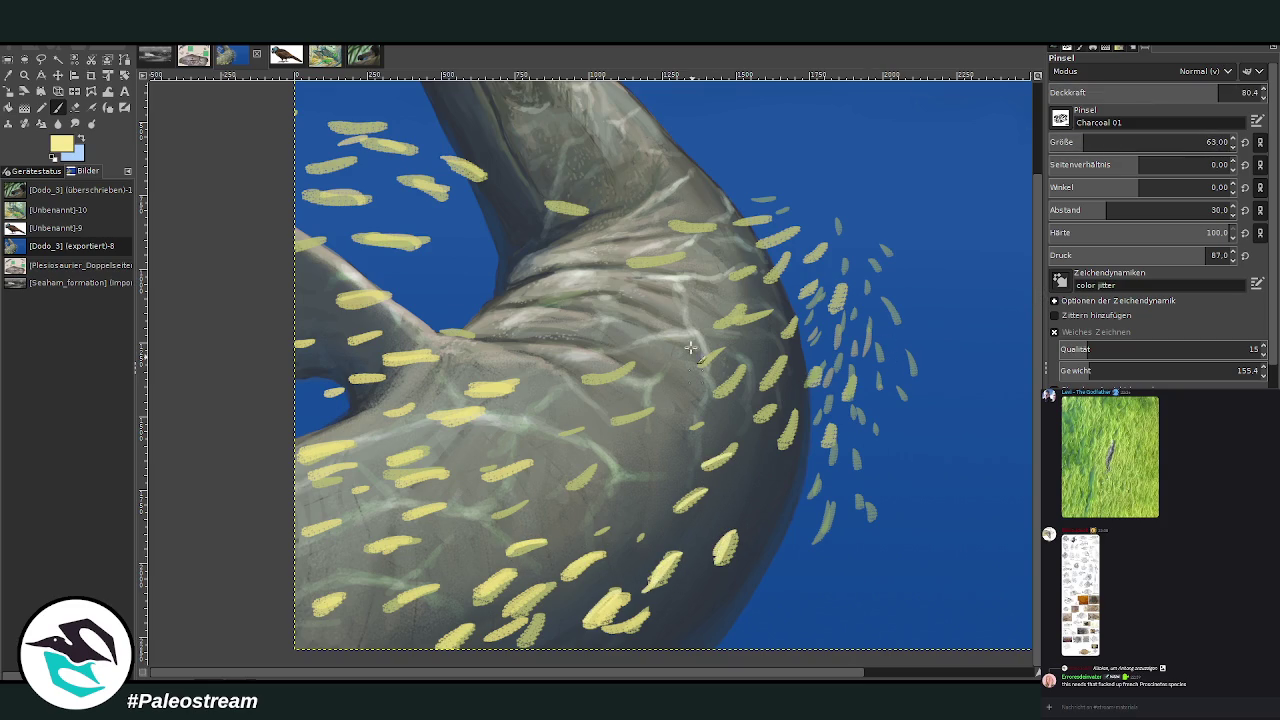
{"action": "left_click_drag", "start_coordinate": [410, 535], "coordinate": [378, 548]}
{"action": "left_click_drag", "start_coordinate": [428, 588], "coordinate": [385, 605]}
{"action": "left_click_drag", "start_coordinate": [335, 595], "coordinate": [308, 612]}
{"action": "left_click_drag", "start_coordinate": [337, 449], "coordinate": [306, 458]}
{"action": "left_click_drag", "start_coordinate": [364, 468], "coordinate": [316, 494]}
{"action": "left_click_drag", "start_coordinate": [448, 334], "coordinate": [472, 331]}
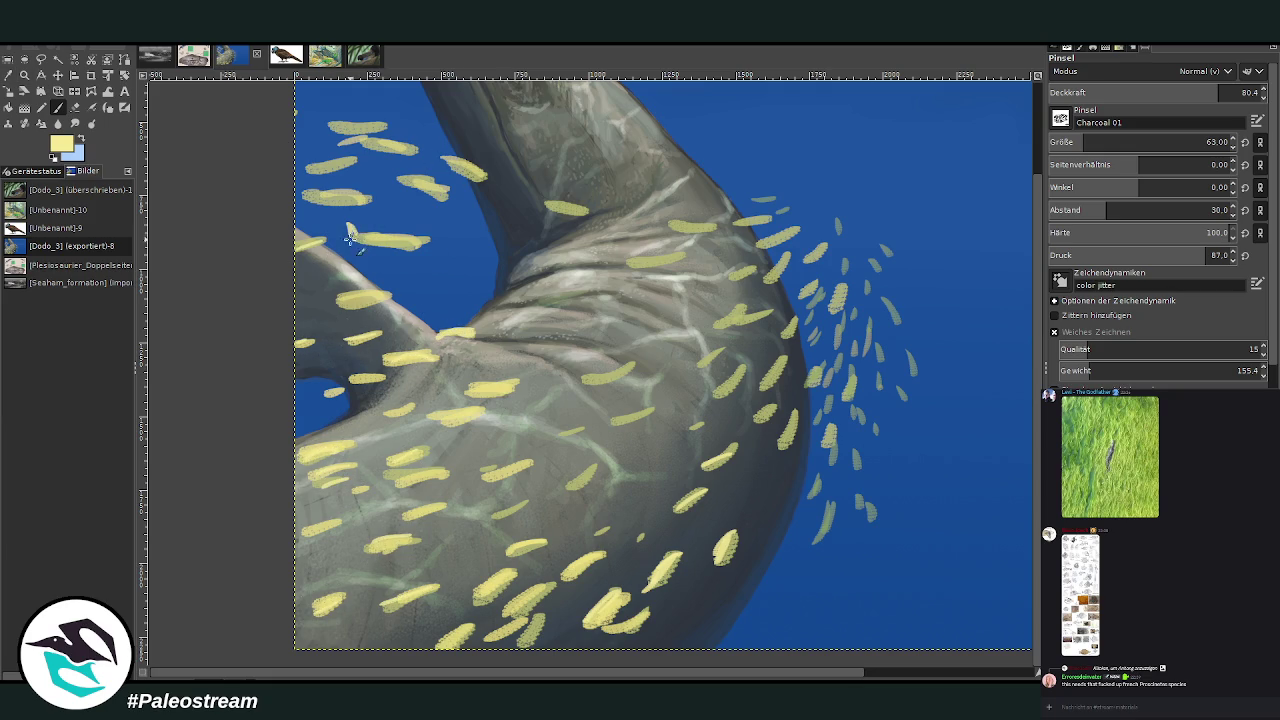
Add tail fins to the upper, right and left-side fish
{"action": "left_click_drag", "start_coordinate": [390, 168], "coordinate": [396, 188]}
{"action": "left_click_drag", "start_coordinate": [439, 150], "coordinate": [444, 170]}
{"action": "left_click_drag", "start_coordinate": [539, 192], "coordinate": [546, 215]}
{"action": "left_click_drag", "start_coordinate": [623, 250], "coordinate": [626, 271]}
{"action": "left_click_drag", "start_coordinate": [713, 314], "coordinate": [716, 333]}
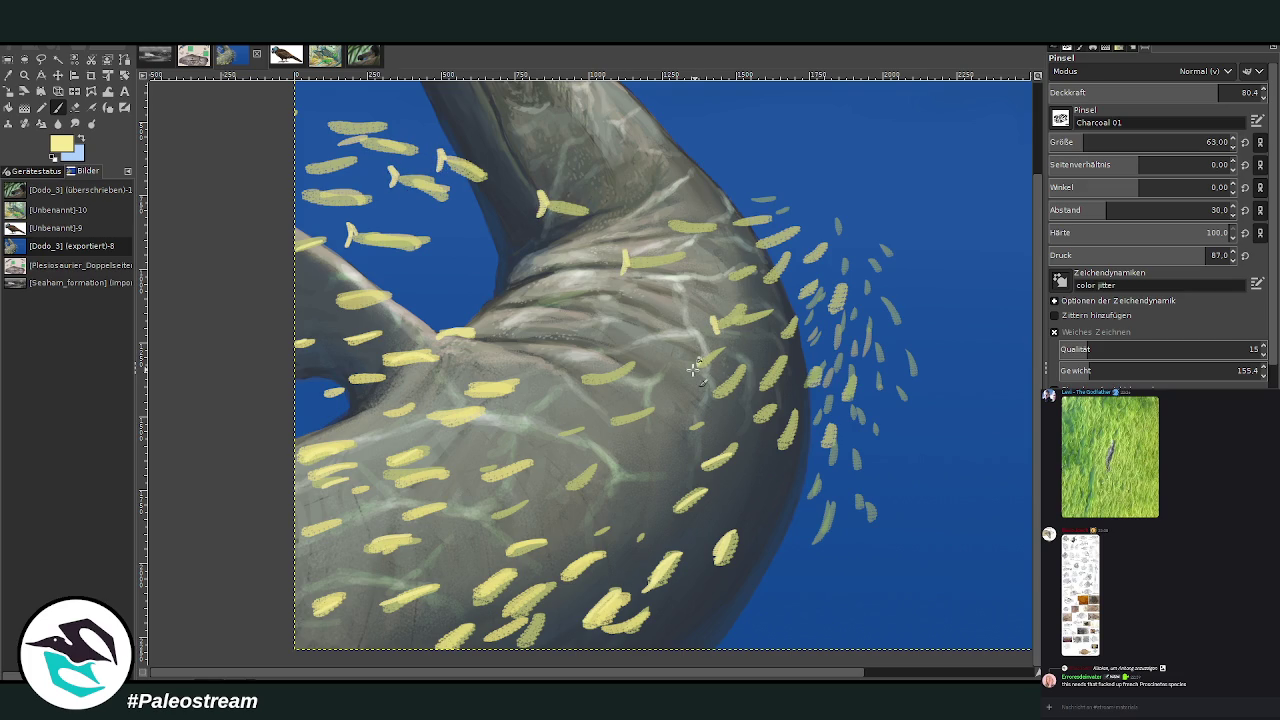
{"action": "left_click_drag", "start_coordinate": [300, 184], "coordinate": [302, 205]}
{"action": "left_click_drag", "start_coordinate": [322, 117], "coordinate": [325, 138]}
{"action": "left_click_drag", "start_coordinate": [333, 293], "coordinate": [334, 318]}
{"action": "left_click_drag", "start_coordinate": [318, 386], "coordinate": [315, 410]}
With a much smaller brush, add short fish to the lower school and its left edge
{"action": "key", "text": "bracketleft"}
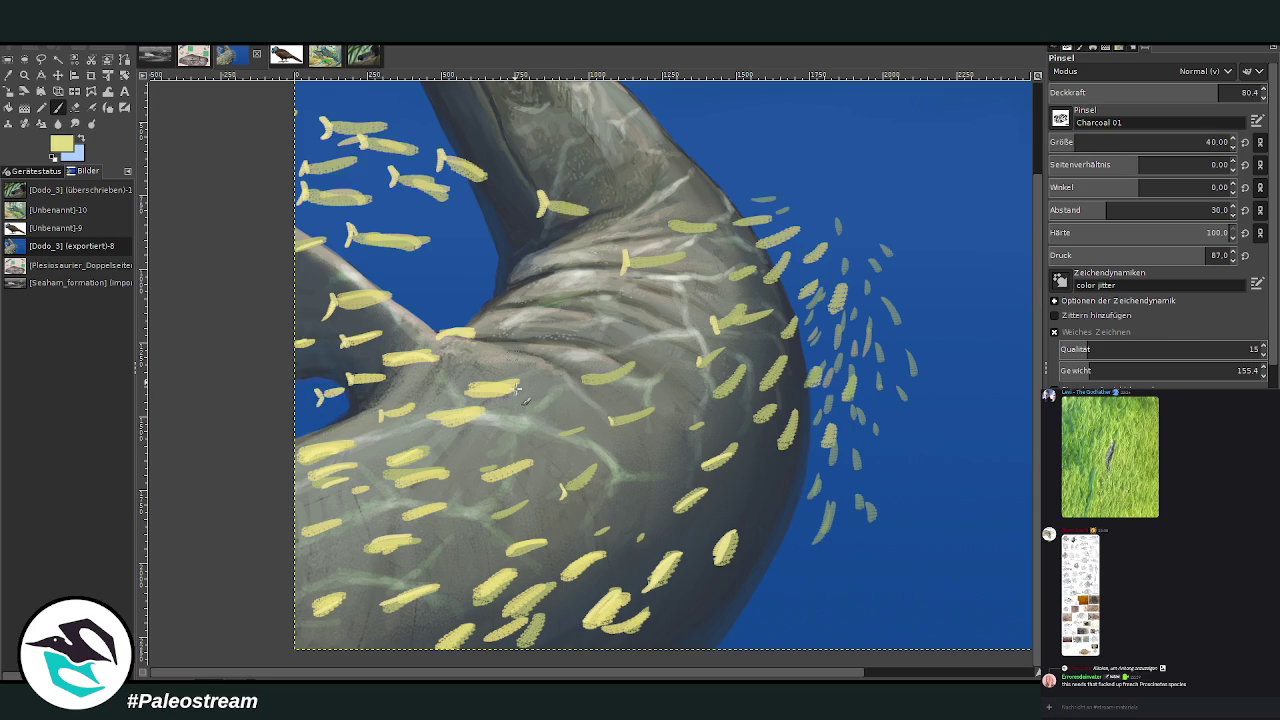
{"action": "scroll", "coordinate": [1082, 140], "scroll_direction": "up", "scroll_amount": 10}
{"action": "left_click_drag", "start_coordinate": [714, 580], "coordinate": [716, 548]}
{"action": "mouse_move", "coordinate": [648, 578]}
{"action": "left_mouse_down"}
{"action": "mouse_move", "coordinate": [636, 608]}
{"action": "mouse_move", "coordinate": [562, 646]}
{"action": "left_mouse_up"}
{"action": "left_click_drag", "start_coordinate": [506, 594], "coordinate": [514, 630]}
{"action": "left_click_drag", "start_coordinate": [570, 562], "coordinate": [556, 590]}
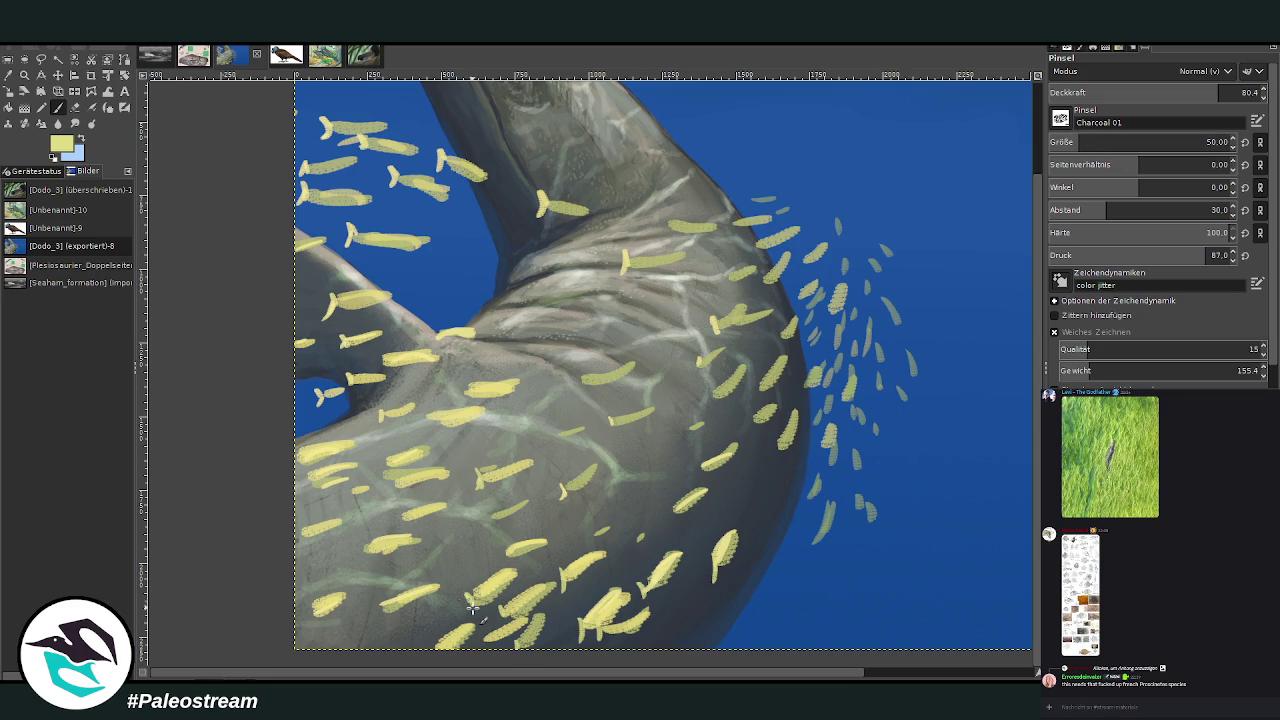
{"action": "left_click_drag", "start_coordinate": [320, 604], "coordinate": [300, 626]}
{"action": "left_click_drag", "start_coordinate": [310, 520], "coordinate": [292, 540]}
{"action": "left_click_drag", "start_coordinate": [360, 486], "coordinate": [342, 506]}
{"action": "left_click_drag", "start_coordinate": [324, 478], "coordinate": [306, 498]}
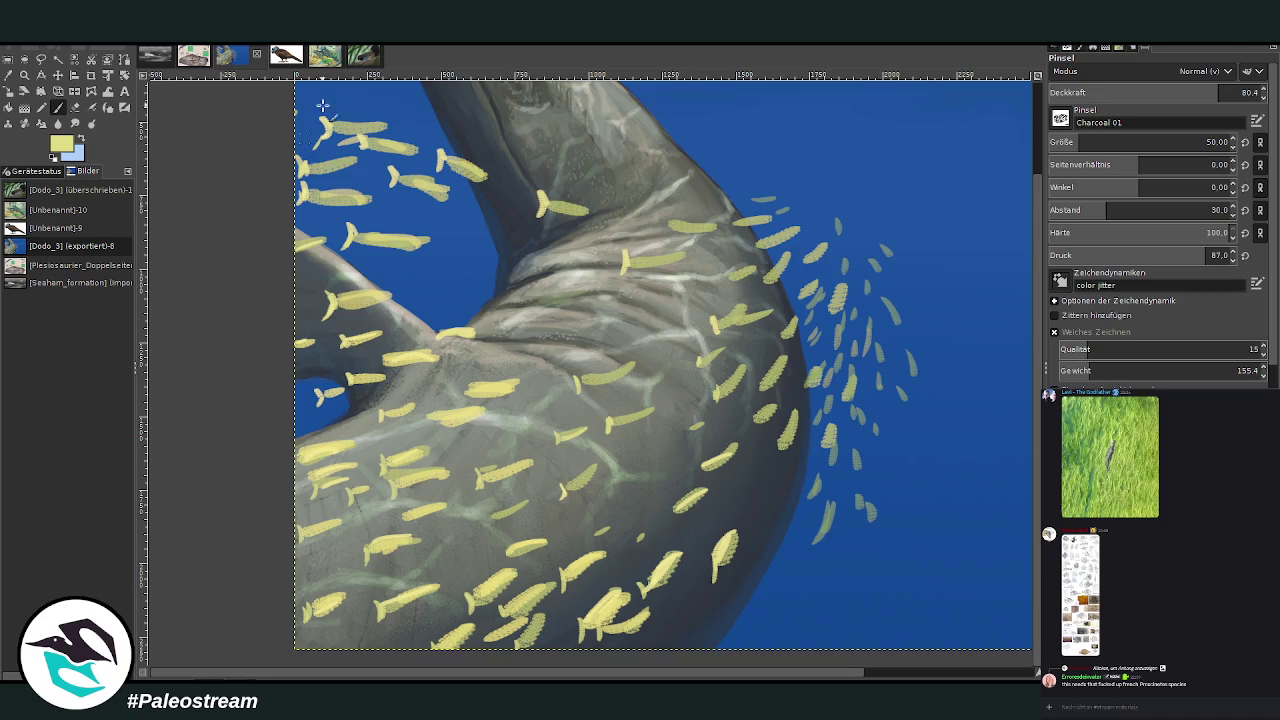
Set the brush size to 65 and opacity to about 58
{"action": "left_click", "coordinate": [1207, 142]}
{"action": "key", "text": "Page_Up"}
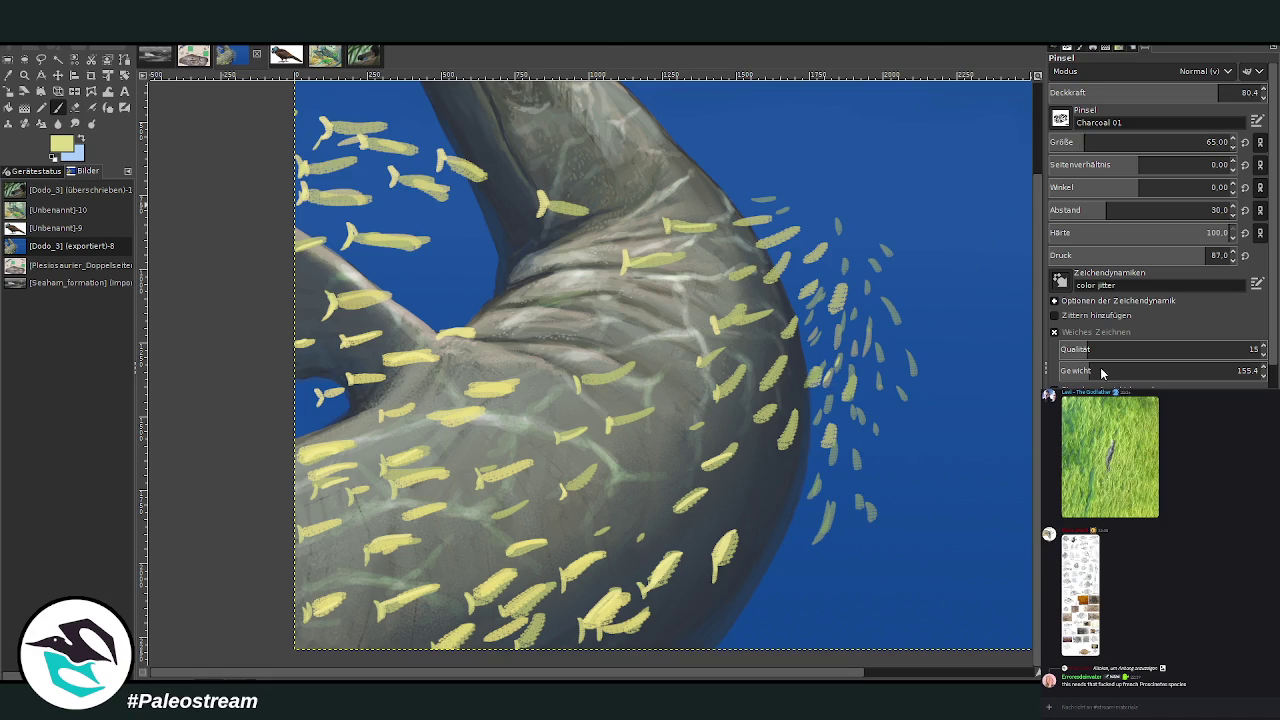
{"action": "left_click", "coordinate": [1171, 100]}
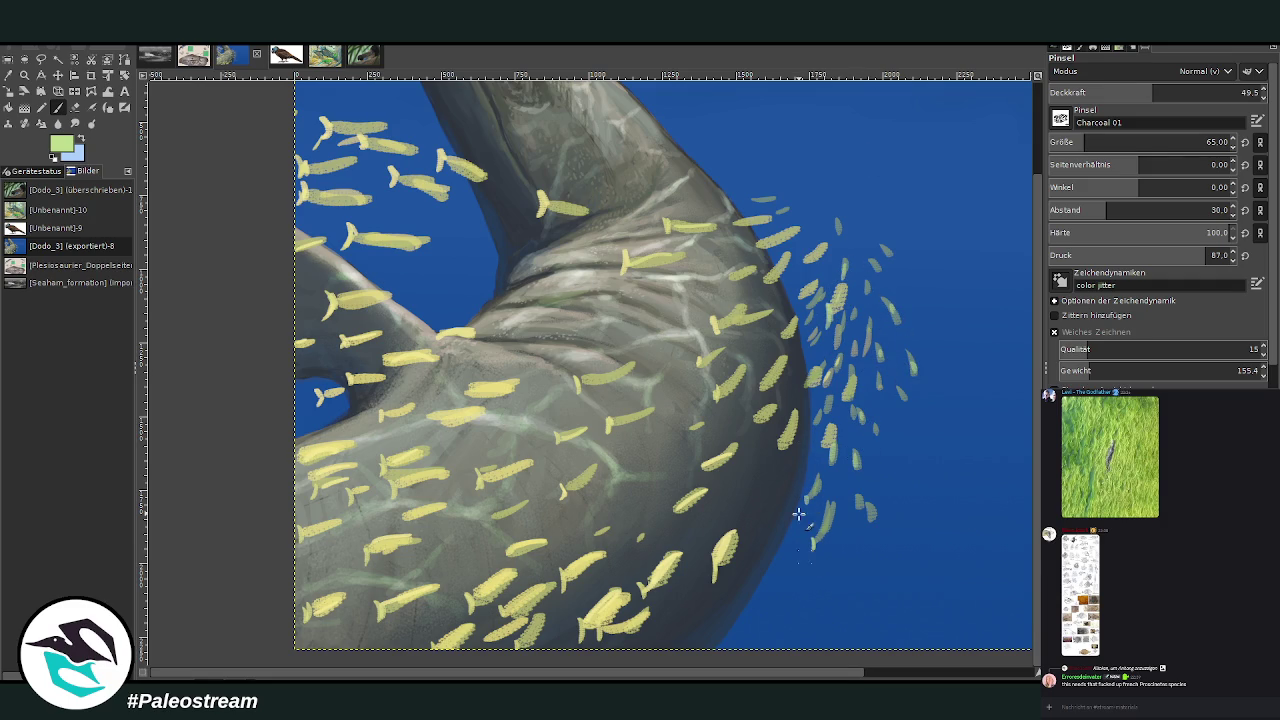
Dab pale particles into the open water and near the body at about 93 opacity
{"action": "left_click", "coordinate": [1241, 92]}
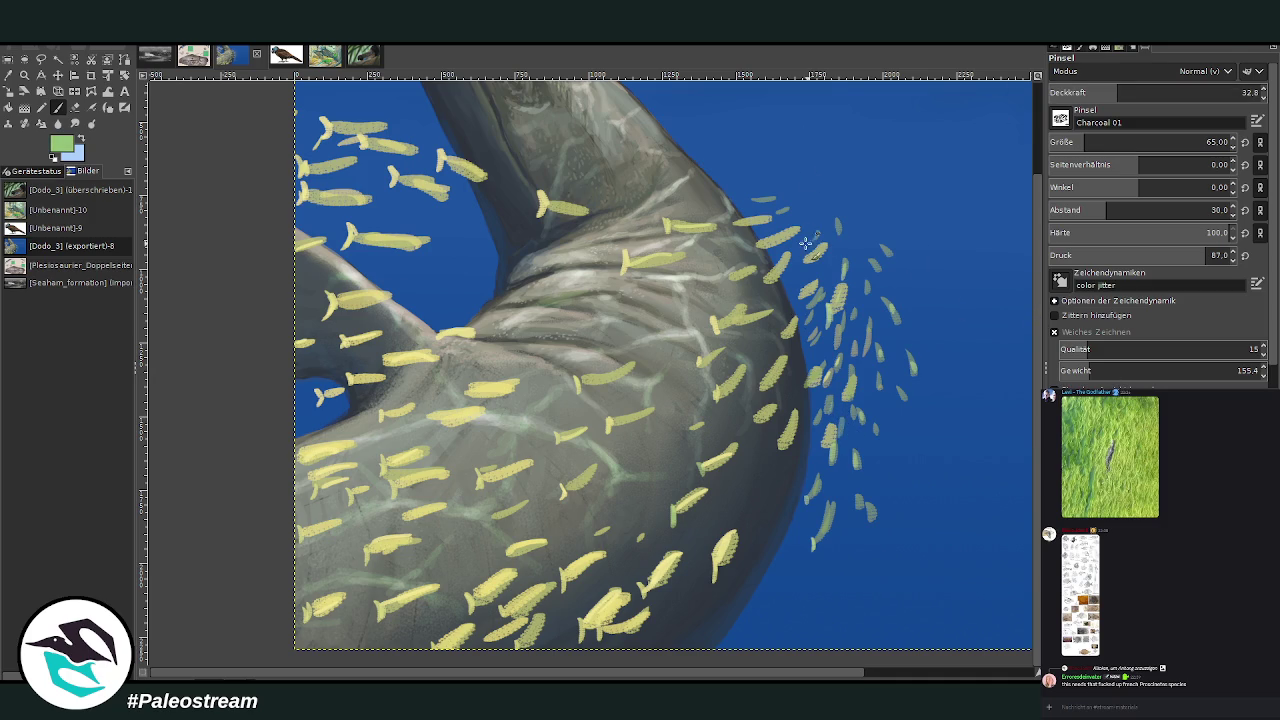
{"action": "left_click", "coordinate": [834, 556]}
{"action": "left_click", "coordinate": [797, 548]}
{"action": "left_click", "coordinate": [782, 563]}
{"action": "left_click", "coordinate": [466, 296]}
{"action": "left_click", "coordinate": [480, 288]}
{"action": "left_click", "coordinate": [468, 278]}
Paint more pale yellow fish at about 81 opacity, then halve the brush to size 52
{"action": "left_click", "coordinate": [1141, 92]}
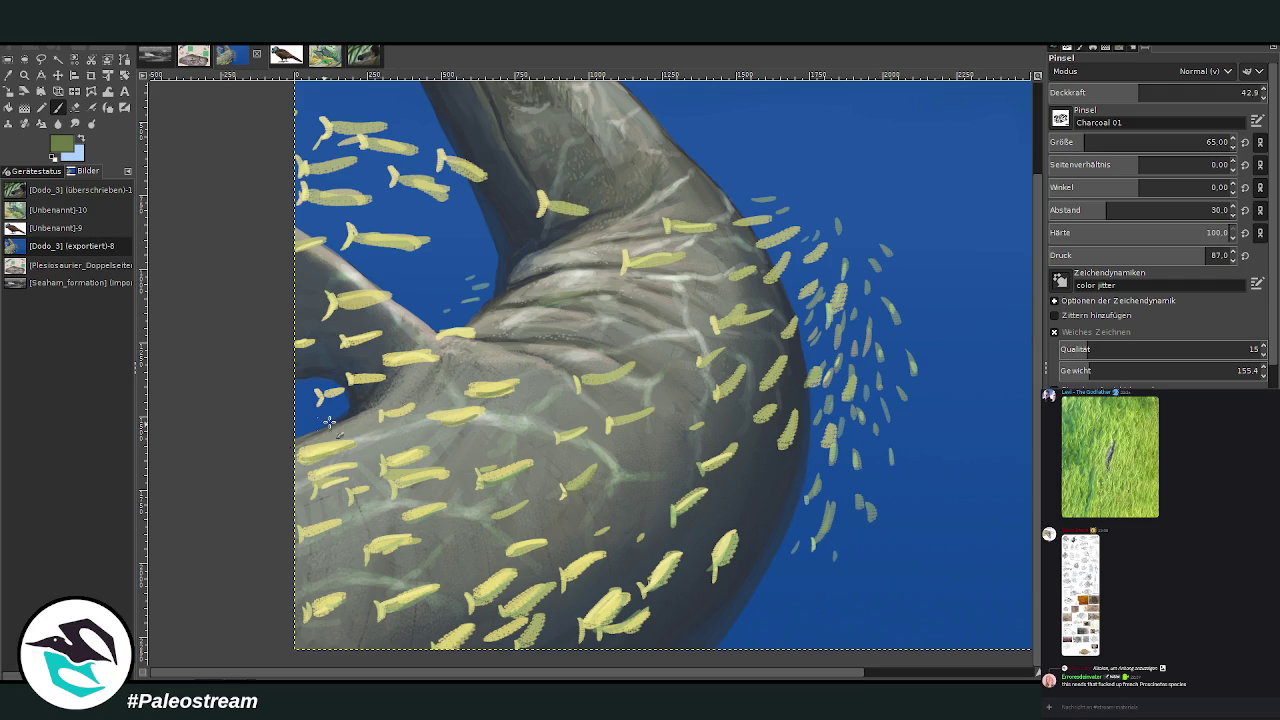
{"action": "left_click", "coordinate": [511, 301], "text": "ctrl"}
{"action": "key", "text": "bracketright"}
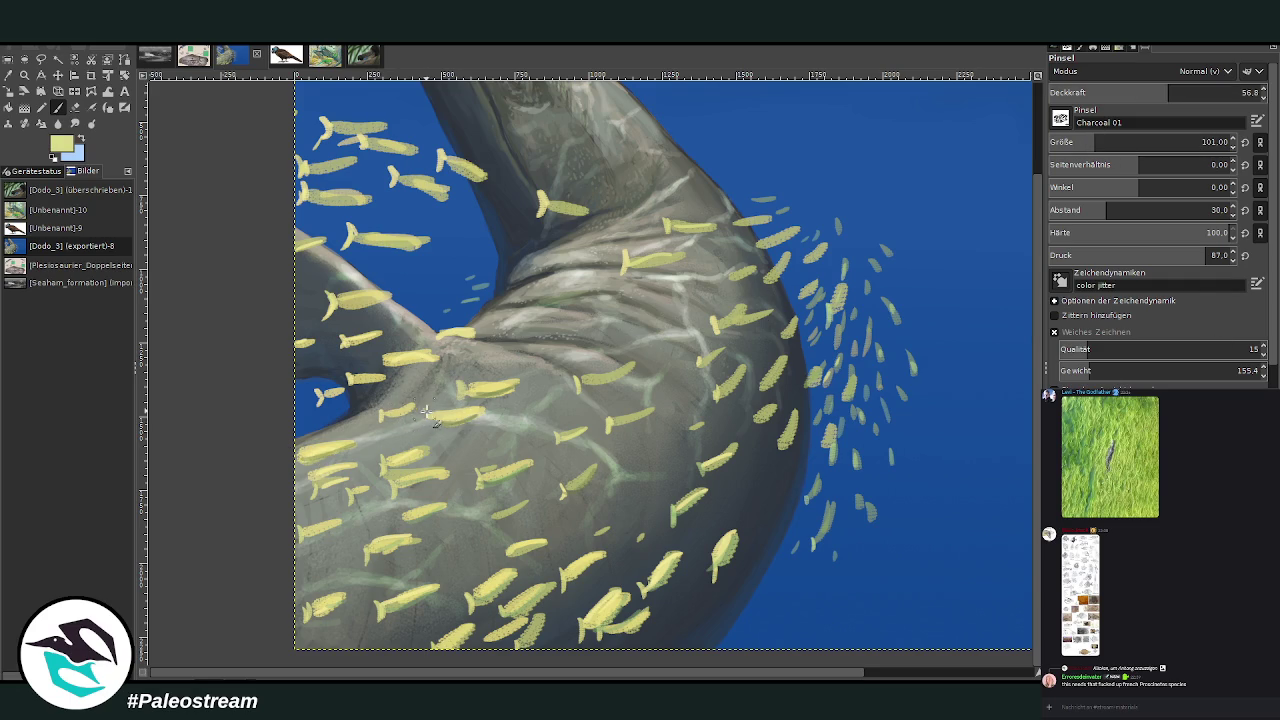
{"action": "left_click_drag", "start_coordinate": [1190, 92], "coordinate": [1221, 92]}
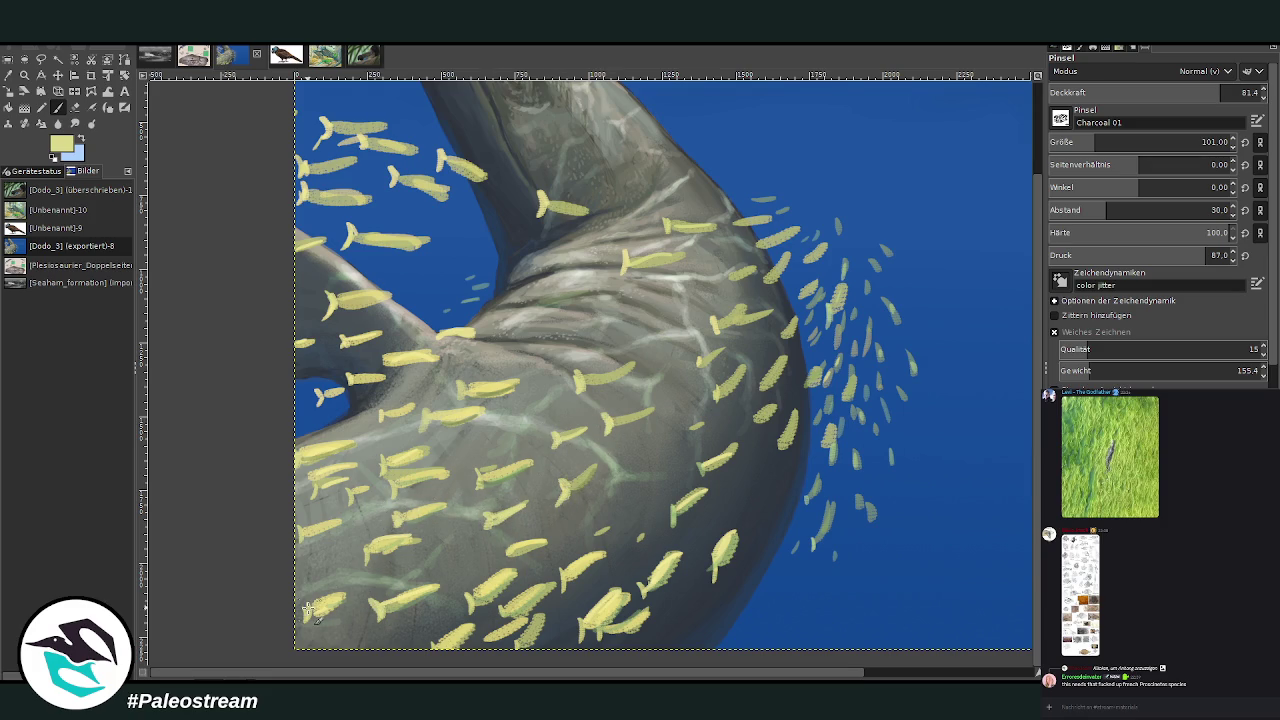
{"action": "left_click_drag", "start_coordinate": [358, 590], "coordinate": [322, 610]}
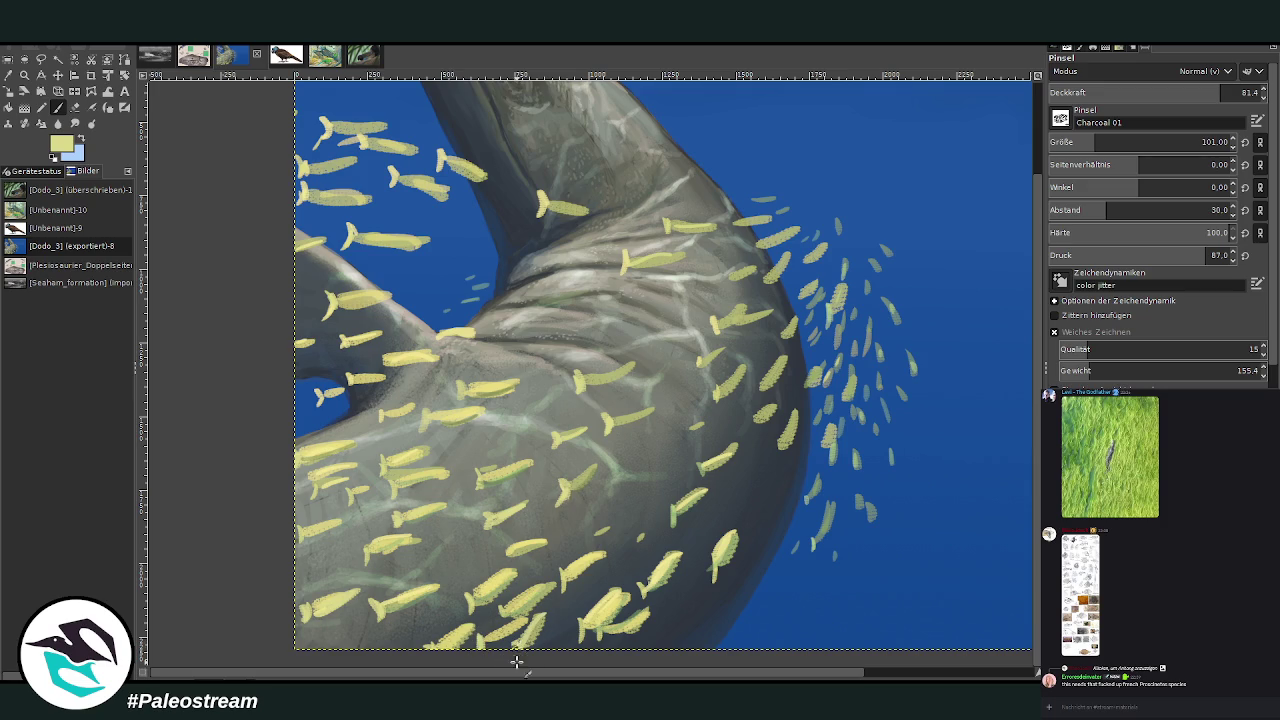
{"action": "left_click_drag", "start_coordinate": [646, 530], "coordinate": [608, 560]}
{"action": "left_click", "coordinate": [1206, 142]}
{"action": "type", "text": "52"}
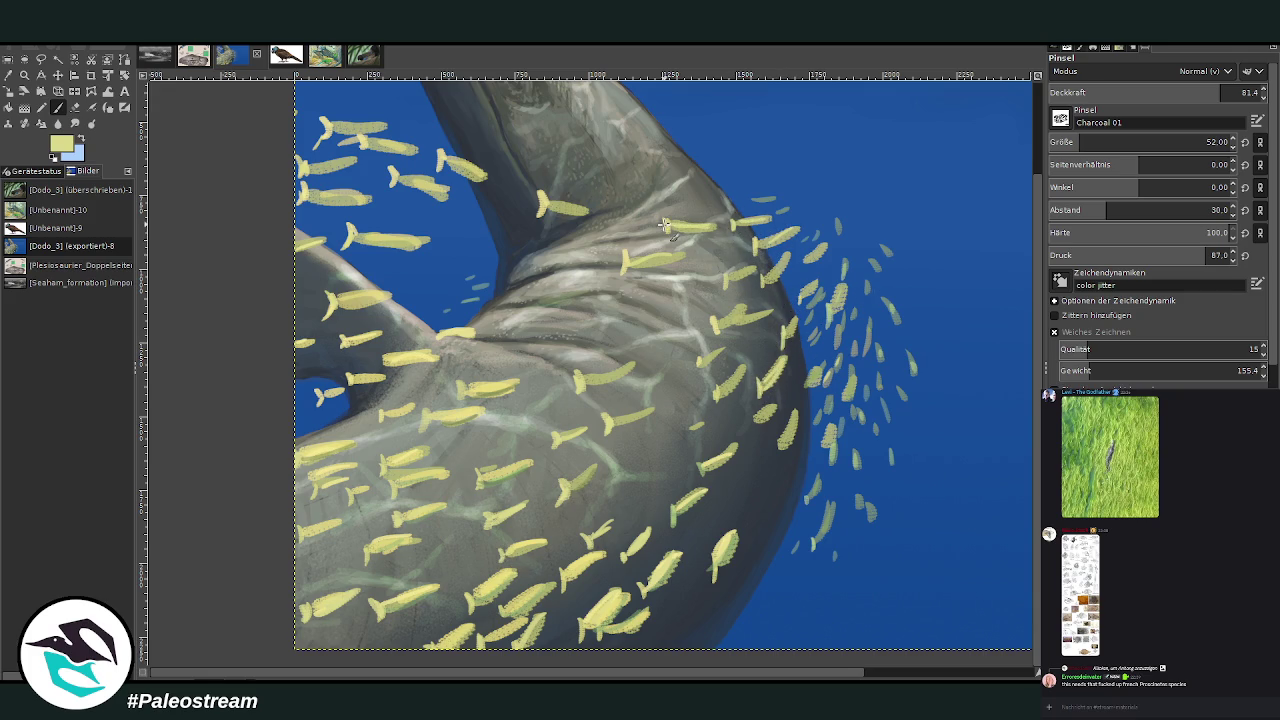
Brighten the upper and left-side fish with pale yellow at 88 opacity
{"action": "left_click", "coordinate": [1238, 90]}
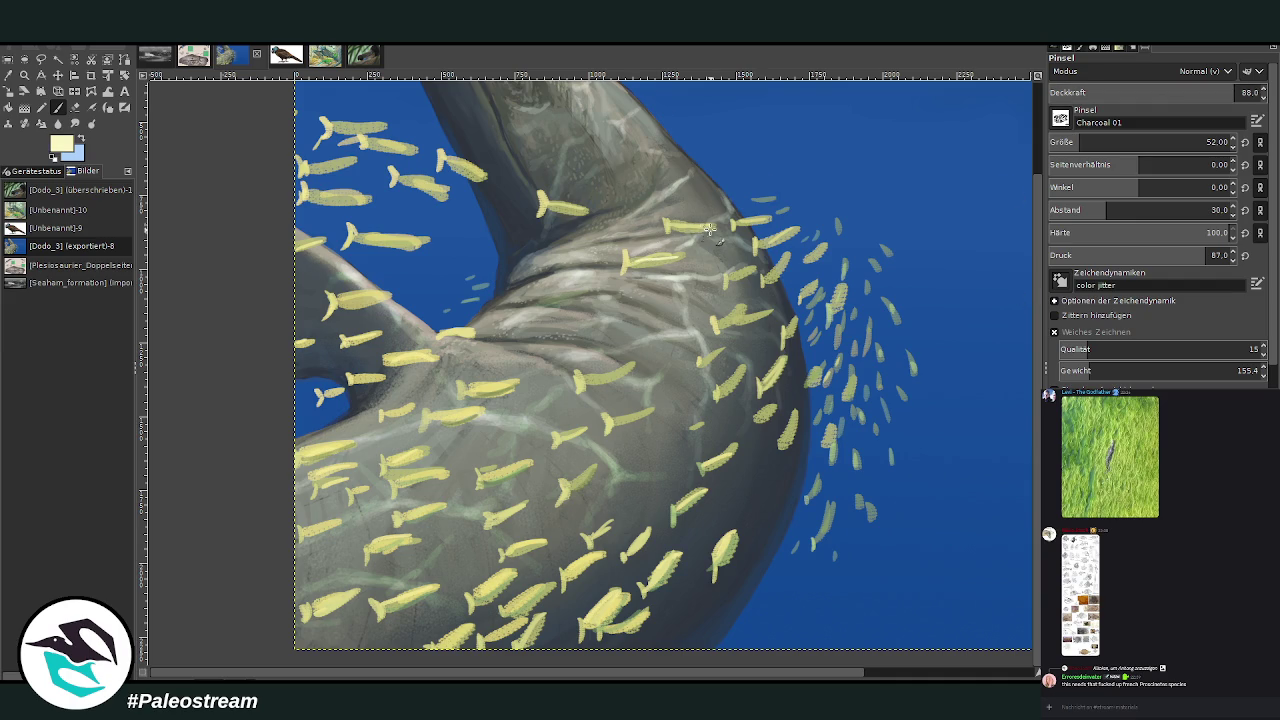
{"action": "scroll", "coordinate": [1060, 142], "scroll_direction": "up", "scroll_amount": 5}
{"action": "left_click_drag", "start_coordinate": [412, 181], "coordinate": [399, 177]}
{"action": "left_click_drag", "start_coordinate": [422, 238], "coordinate": [356, 236]}
{"action": "left_click_drag", "start_coordinate": [388, 297], "coordinate": [342, 298]}
{"action": "left_click_drag", "start_coordinate": [322, 342], "coordinate": [300, 342]}
{"action": "mouse_move", "coordinate": [370, 193]}
{"action": "left_mouse_down"}
{"action": "mouse_move", "coordinate": [308, 193]}
{"action": "mouse_move", "coordinate": [304, 163]}
{"action": "left_mouse_up"}
{"action": "left_click_drag", "start_coordinate": [412, 150], "coordinate": [332, 147]}
Erase stray stubs beside the fish, then brighten the middle and lower-left fish
{"action": "key", "text": "shift+e"}
{"action": "left_click_drag", "start_coordinate": [444, 244], "coordinate": [418, 243]}
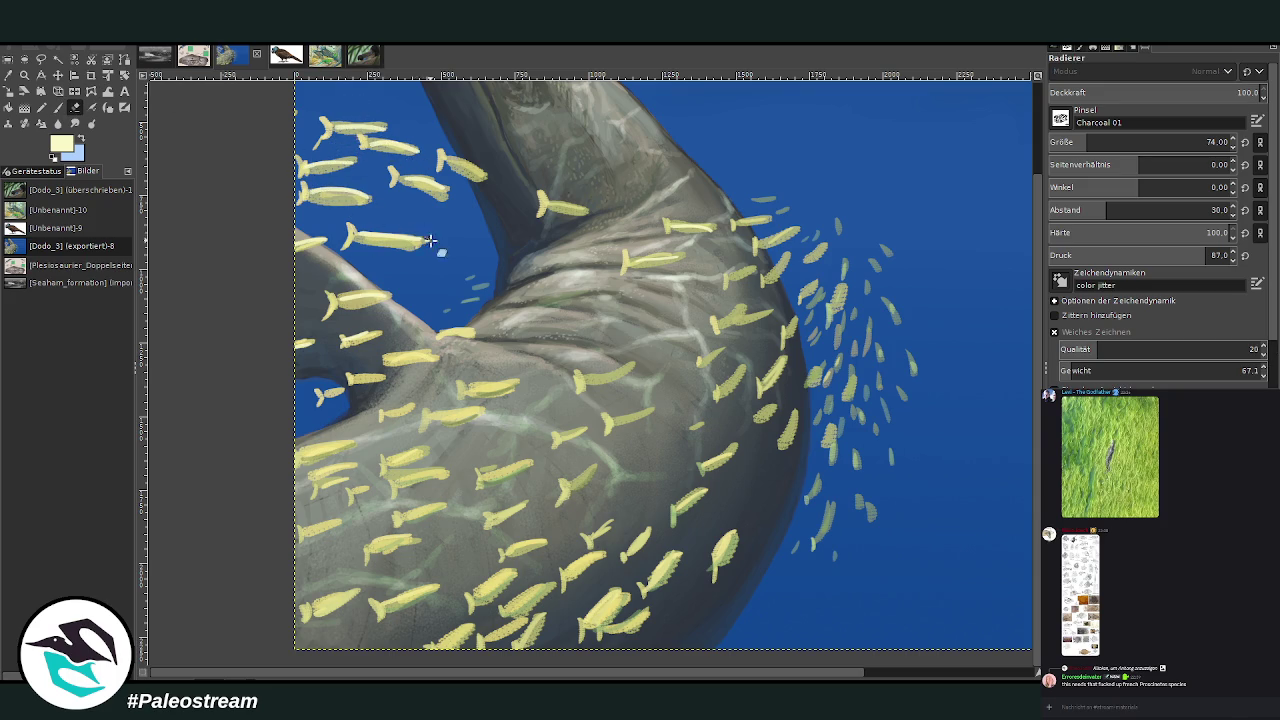
{"action": "left_click_drag", "start_coordinate": [440, 192], "coordinate": [405, 188]}
{"action": "left_click", "coordinate": [57, 107]}
{"action": "left_click_drag", "start_coordinate": [470, 406], "coordinate": [440, 416]}
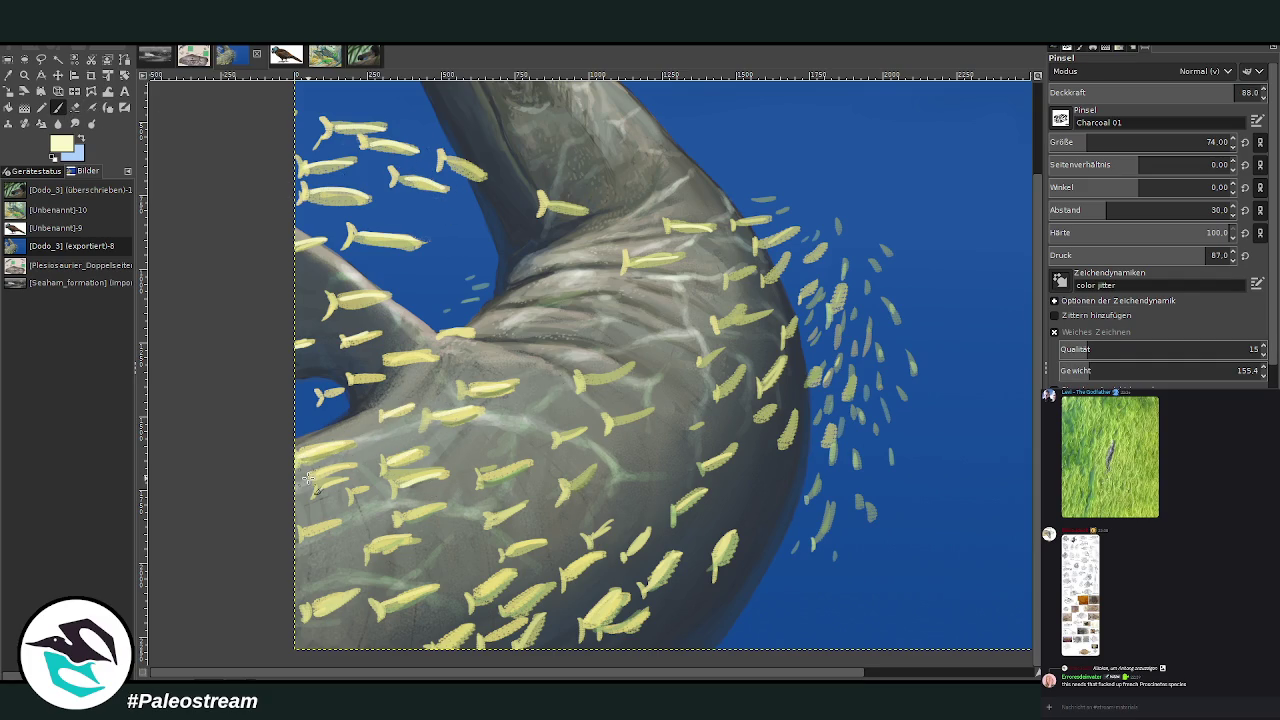
{"action": "mouse_move", "coordinate": [323, 574]}
{"action": "left_mouse_down"}
{"action": "mouse_move", "coordinate": [552, 582]}
{"action": "mouse_move", "coordinate": [491, 634]}
{"action": "mouse_move", "coordinate": [607, 530]}
{"action": "left_mouse_up"}
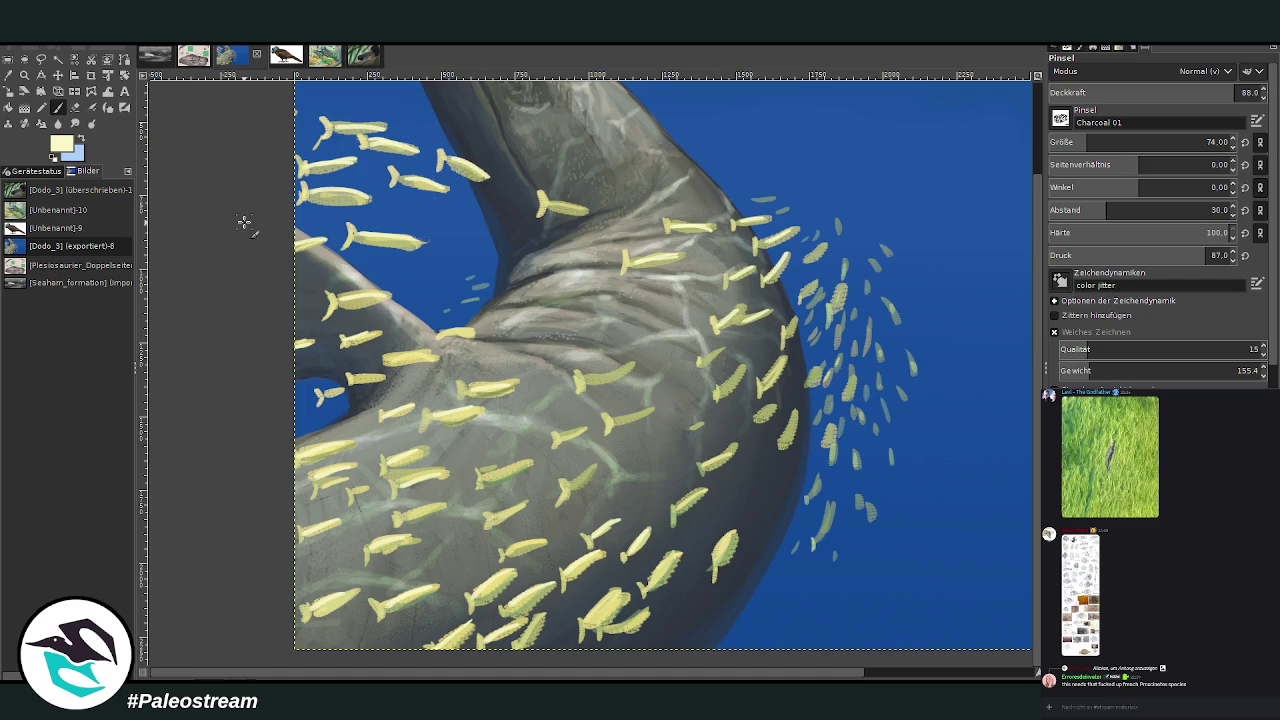
Pick a blue-grey from the body and set the brush to size 200 at about 46 opacity
{"action": "left_click", "coordinate": [8, 75]}
{"action": "left_click", "coordinate": [695, 398]}
{"action": "key", "text": "p"}
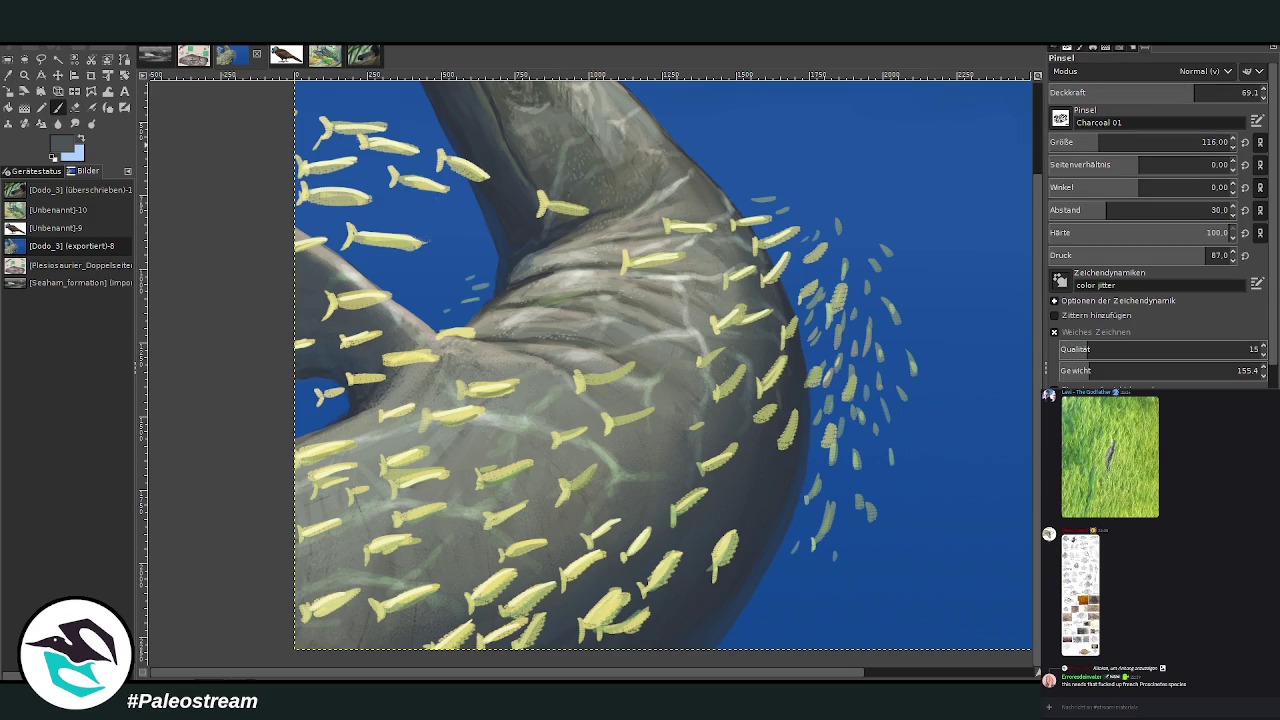
{"action": "left_click", "coordinate": [1166, 90]}
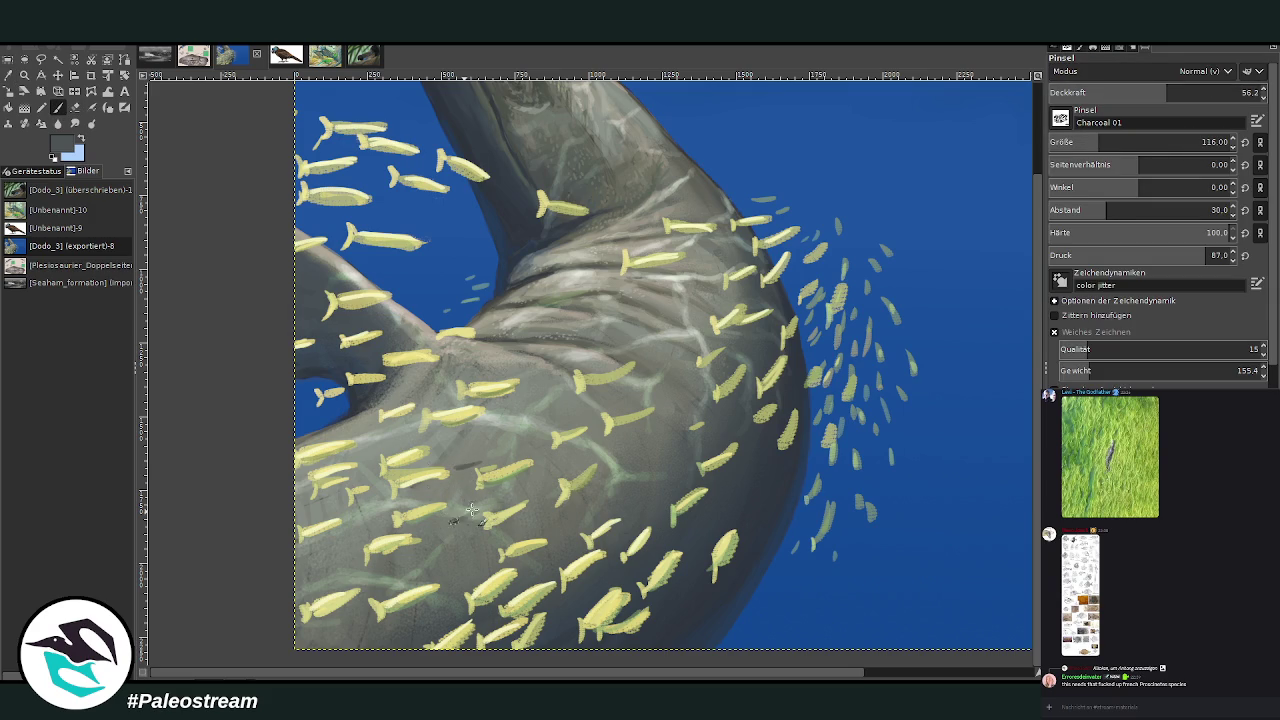
{"action": "left_click", "coordinate": [1117, 137]}
{"action": "left_click", "coordinate": [1228, 141]}
{"action": "left_click", "coordinate": [1242, 92]}
{"action": "key", "text": "Return"}
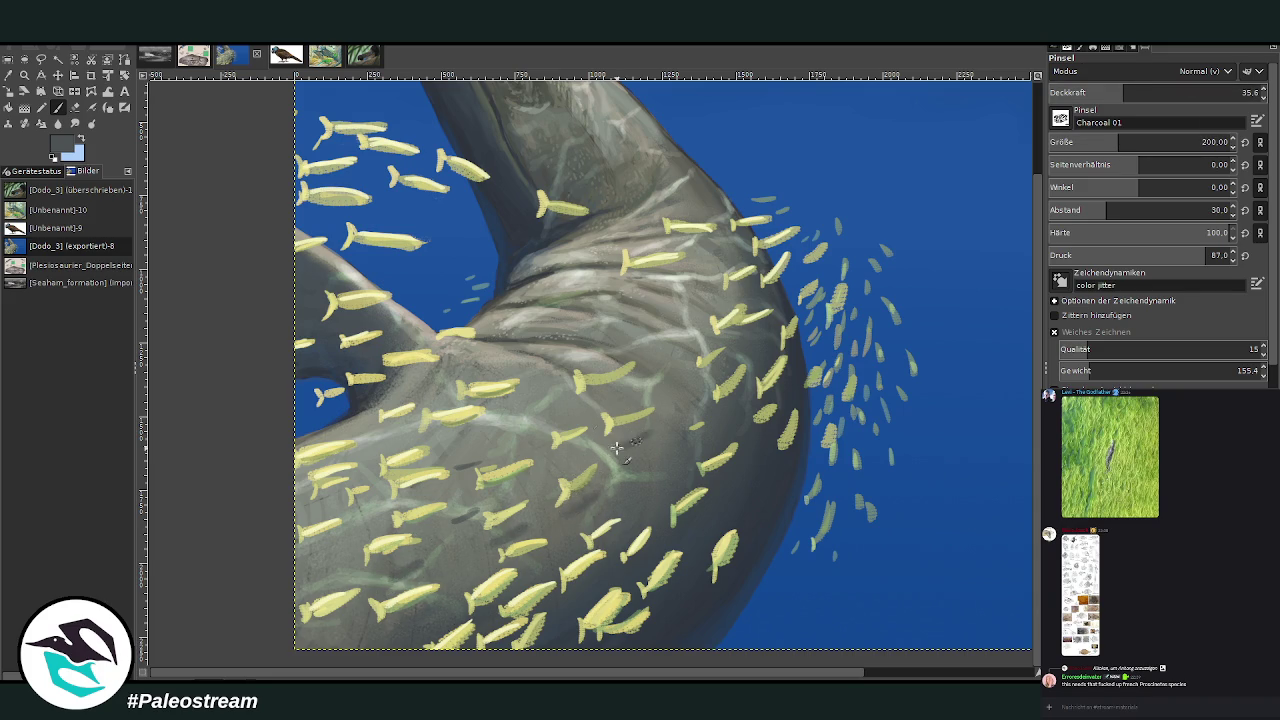
{"action": "left_click", "coordinate": [1145, 92]}
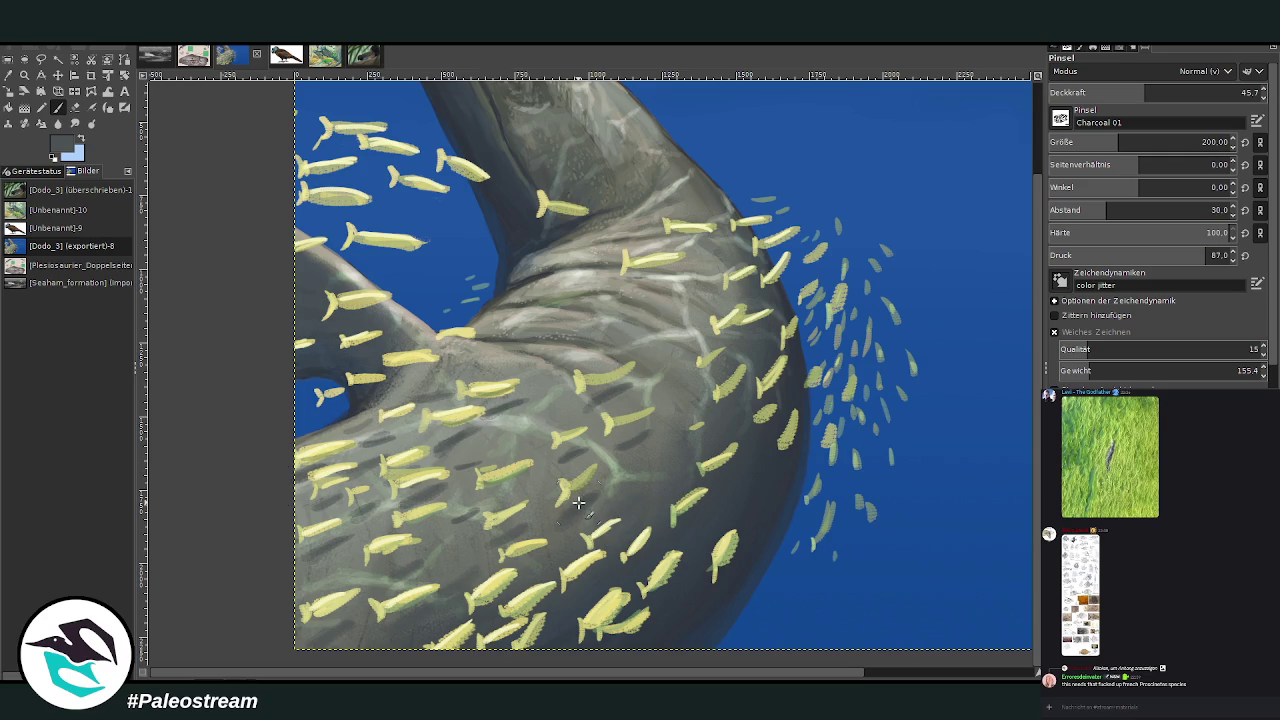
Zoom in on the head and the fish school
{"action": "scroll", "coordinate": [590, 508], "scroll_direction": "down", "scroll_amount": 1}
{"action": "scroll", "coordinate": [580, 505], "scroll_direction": "down", "scroll_amount": 2}
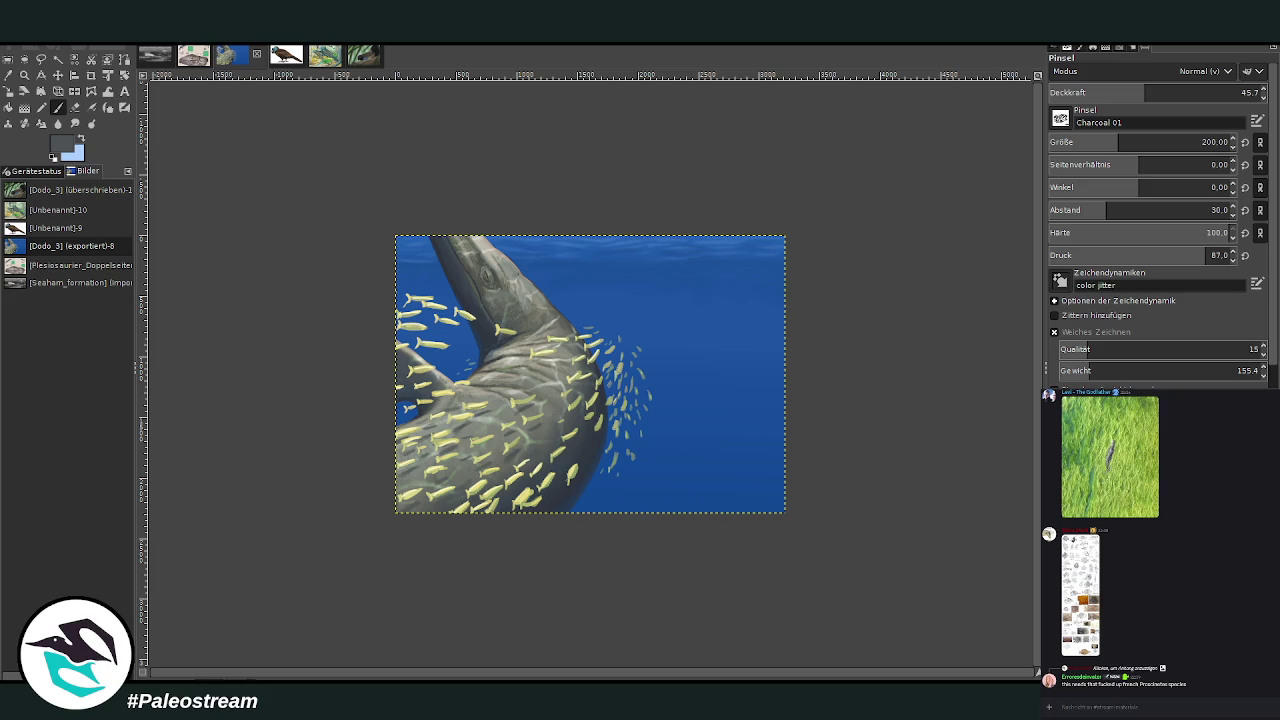
{"action": "left_click", "coordinate": [24, 75]}
{"action": "left_click_drag", "start_coordinate": [357, 237], "coordinate": [681, 522]}
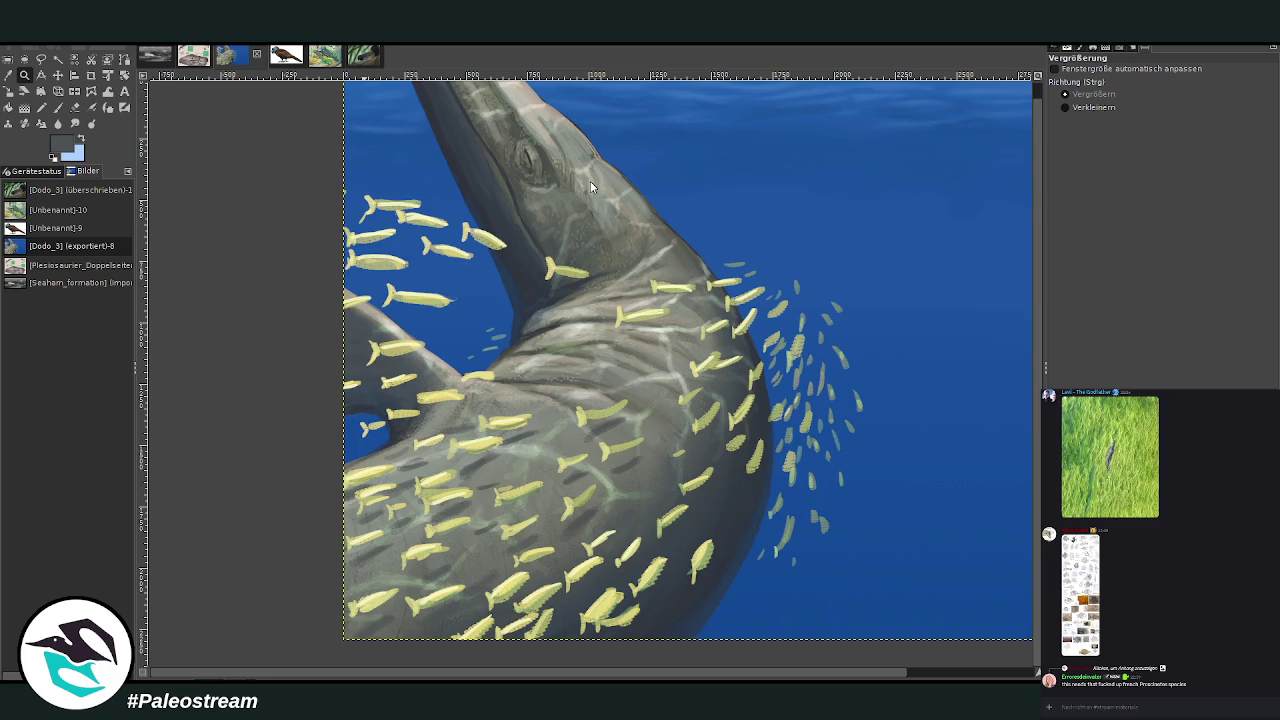
Re-run the last GEGL filter to bring up its Radius setting
{"action": "key", "text": "ctrl+shift+f"}
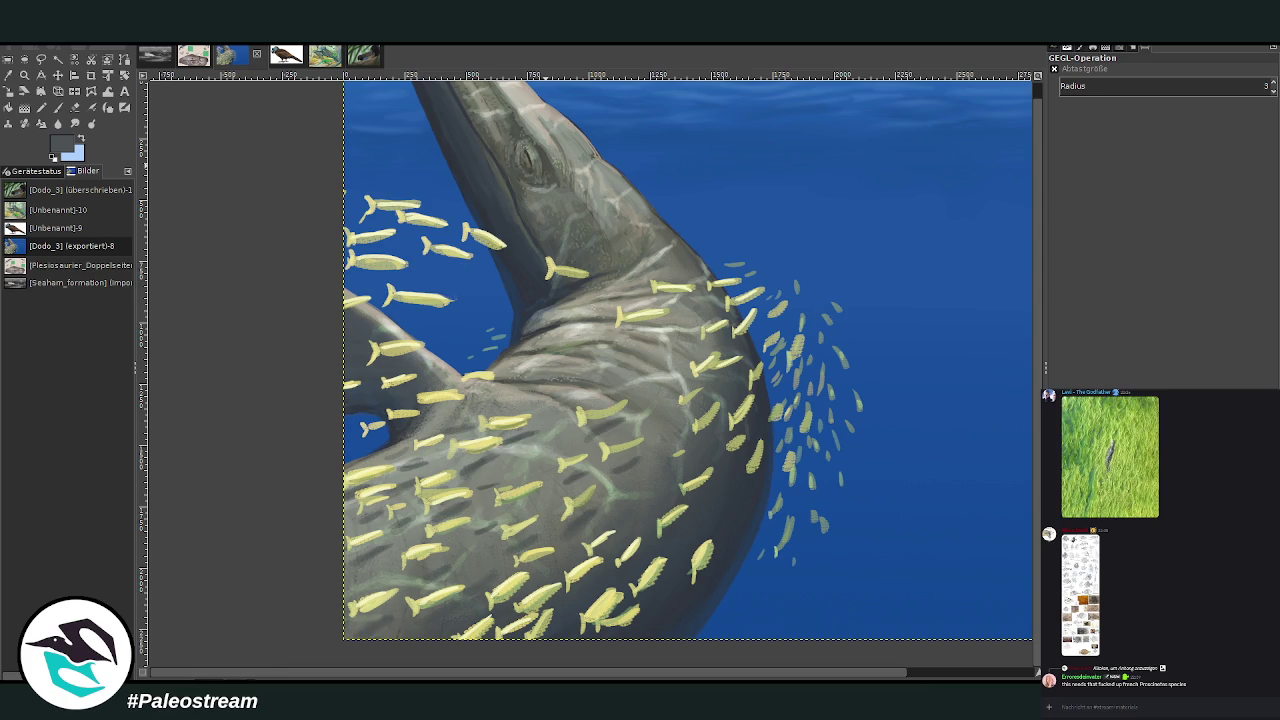
{"action": "key", "text": "z"}
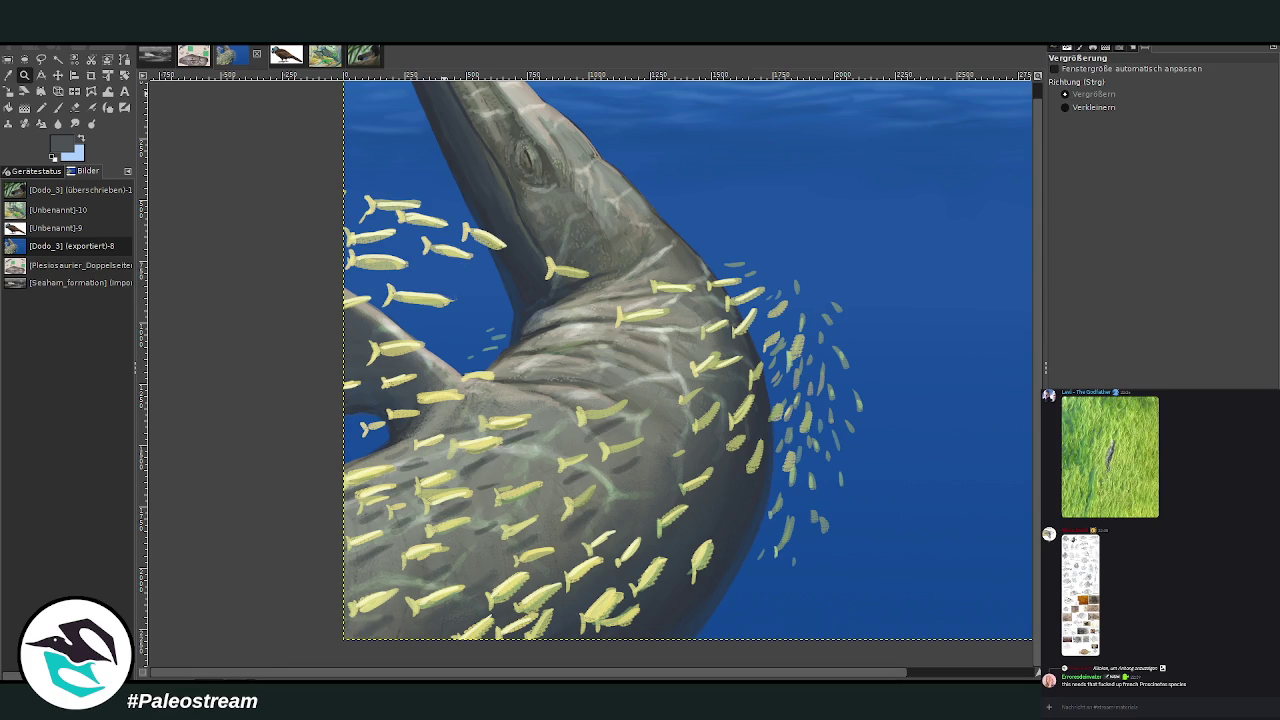
Reapply the GEGL motion blur with its centre moved right and upward over the fish school
{"action": "key", "text": "ctrl+f"}
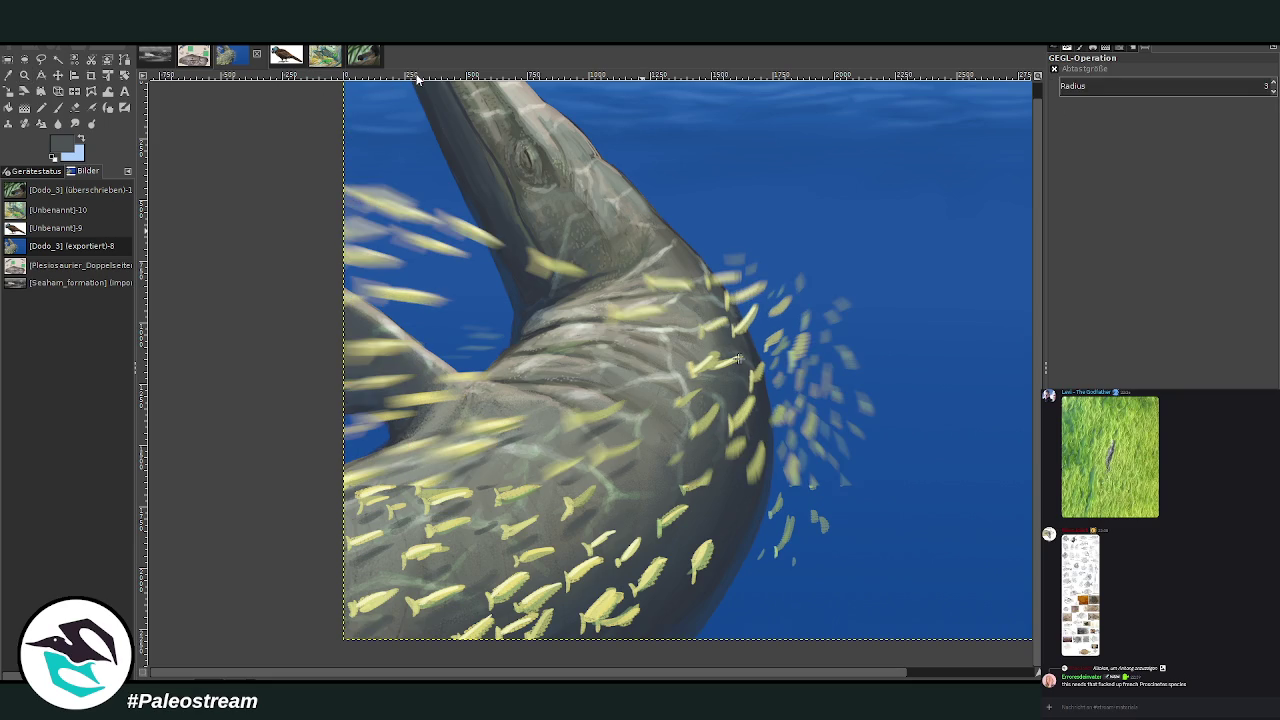
{"action": "left_click_drag", "start_coordinate": [738, 358], "coordinate": [818, 358]}
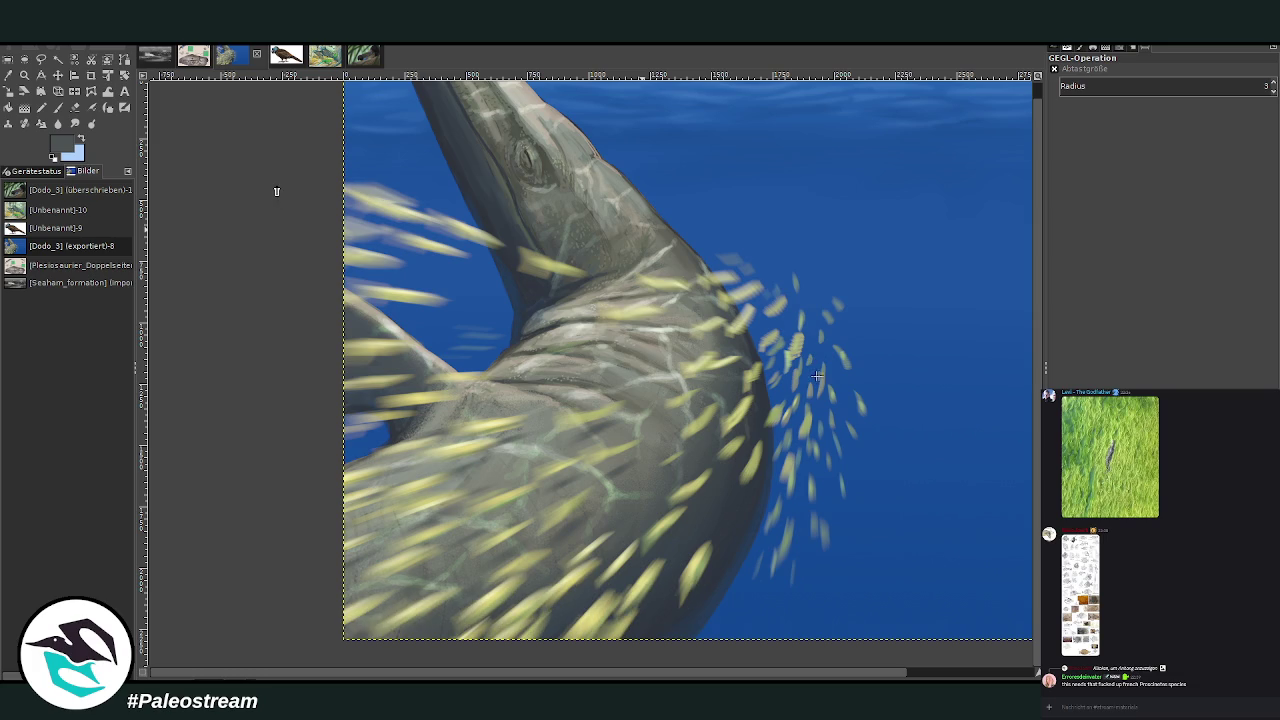
{"action": "left_click_drag", "start_coordinate": [817, 375], "coordinate": [817, 328]}
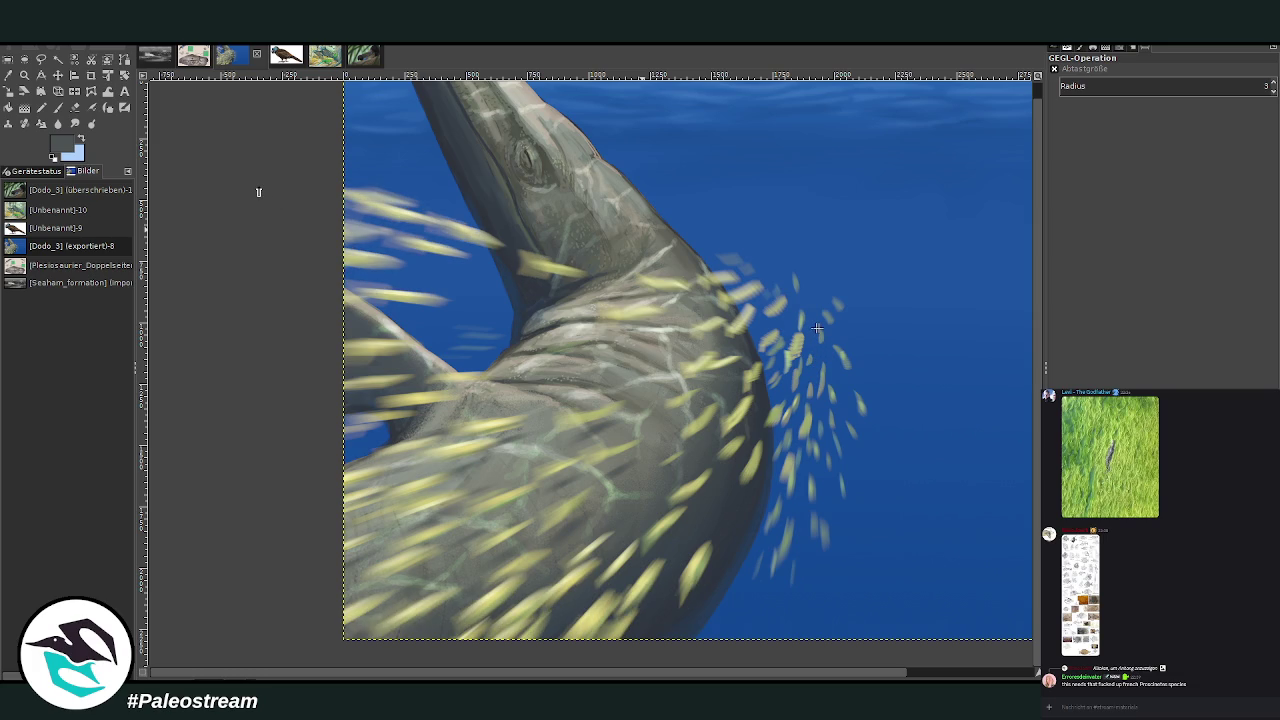
{"action": "left_click_drag", "start_coordinate": [817, 328], "coordinate": [817, 301]}
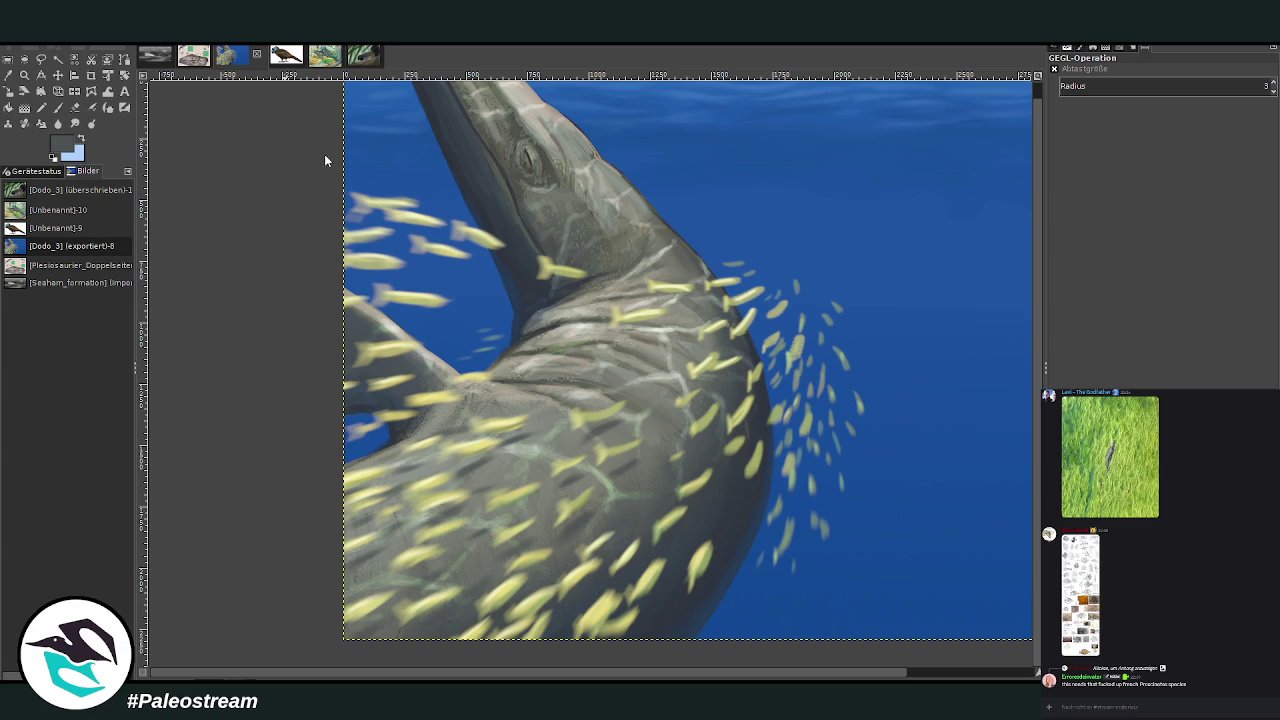
Zoom in on the fish and set the Eraser to size 74, hardness 22, opacity 48.9
{"action": "left_click", "coordinate": [24, 74]}
{"action": "left_click_drag", "start_coordinate": [676, 231], "coordinate": [797, 352]}
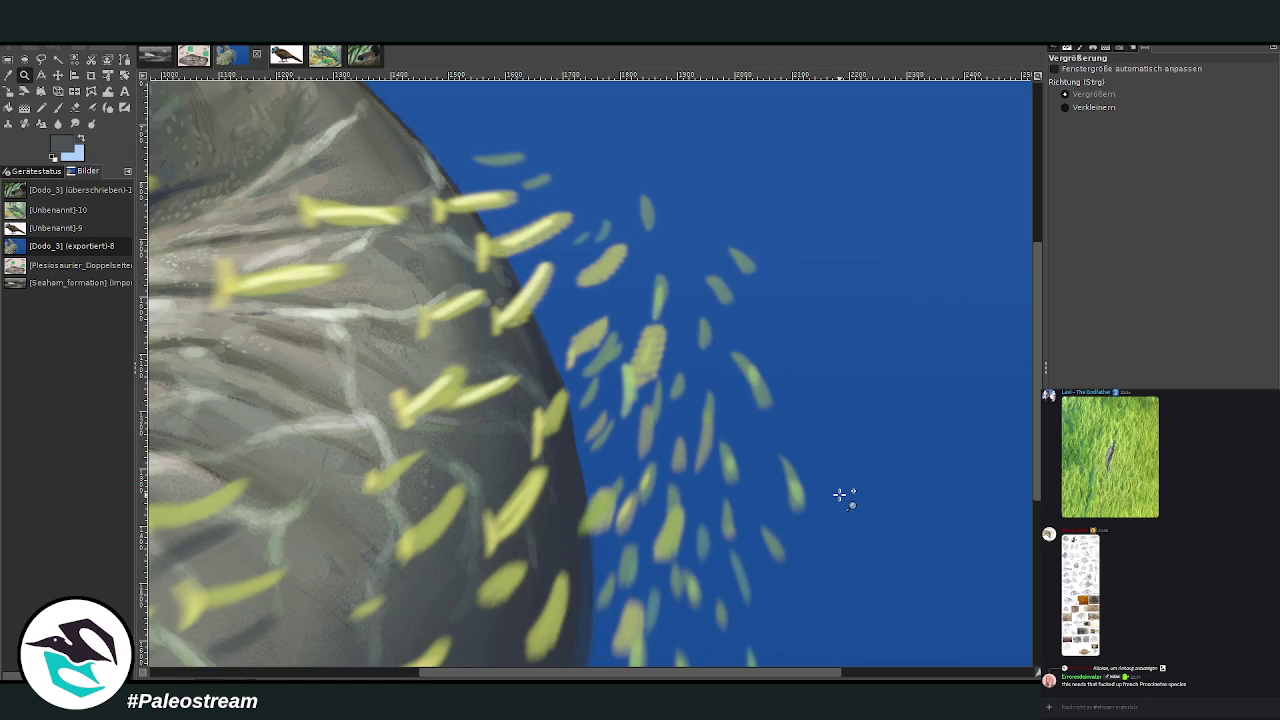
{"action": "left_click", "coordinate": [76, 107]}
{"action": "left_click", "coordinate": [1086, 142]}
{"action": "left_click_drag", "start_coordinate": [1225, 232], "coordinate": [1088, 232]}
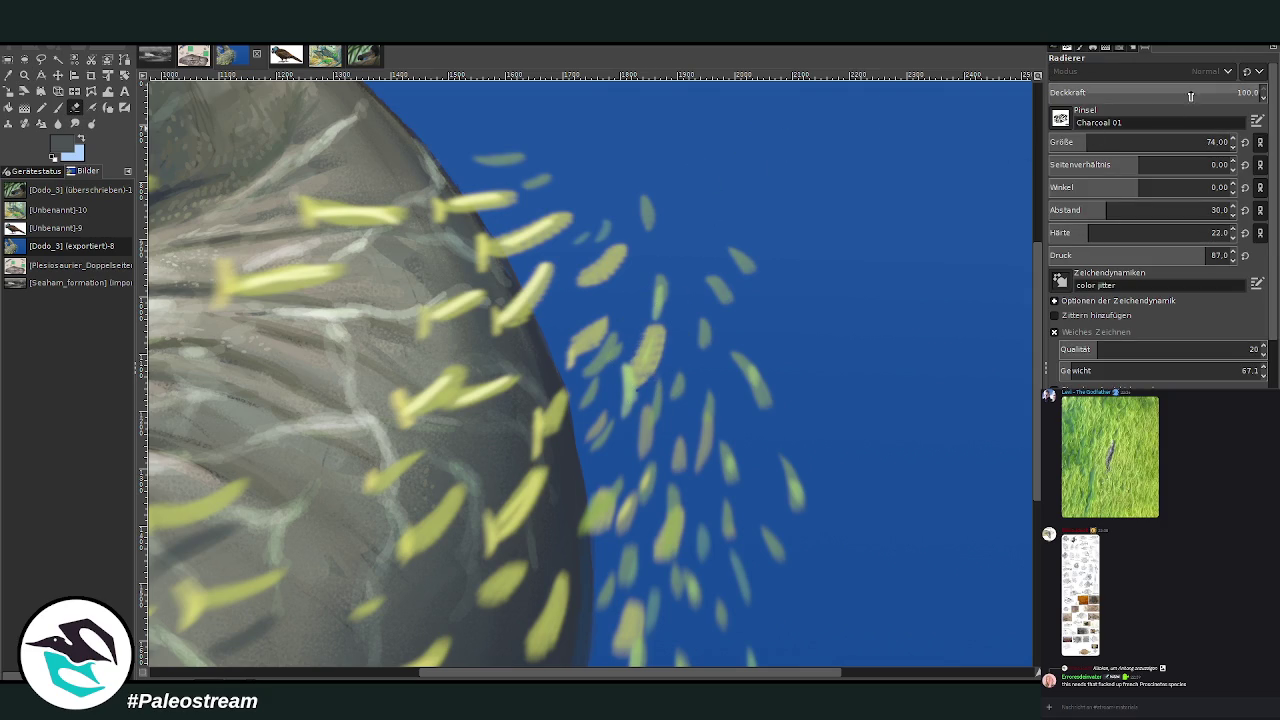
{"action": "left_click", "coordinate": [1152, 92]}
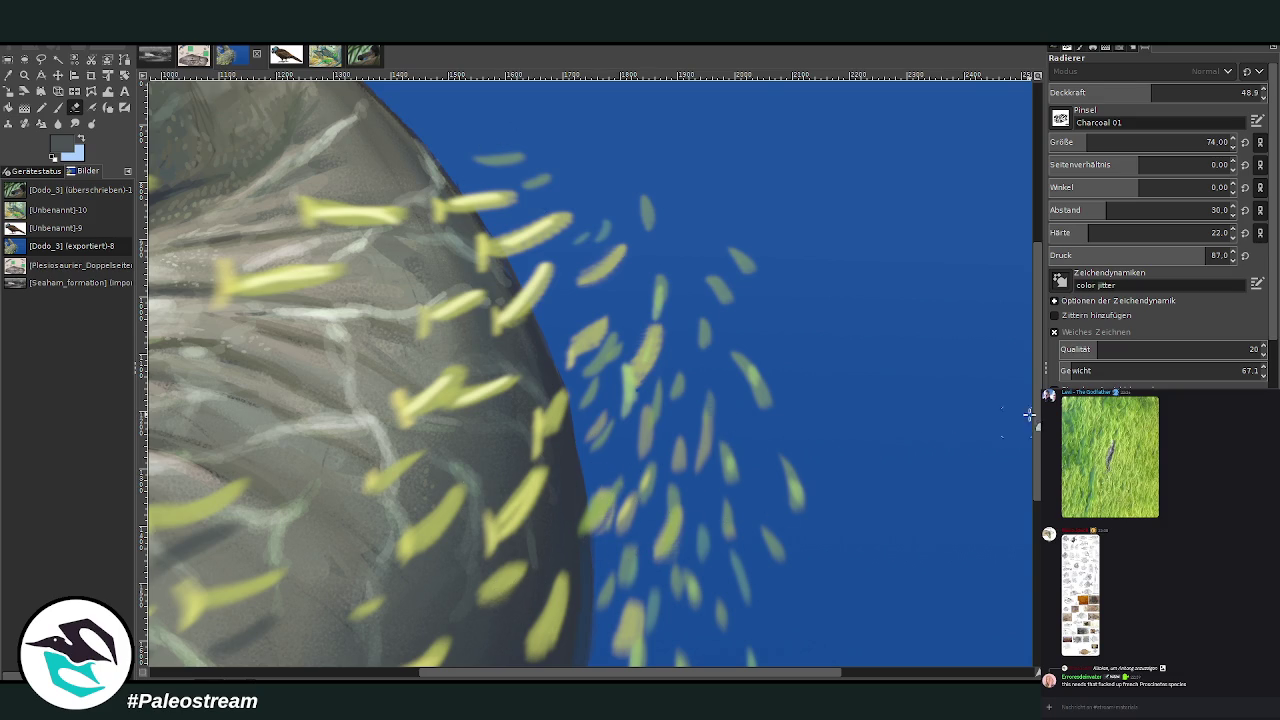
Zoom back out so the whole painting fills the window
{"action": "scroll", "coordinate": [950, 370], "scroll_direction": "down", "scroll_amount": 3}
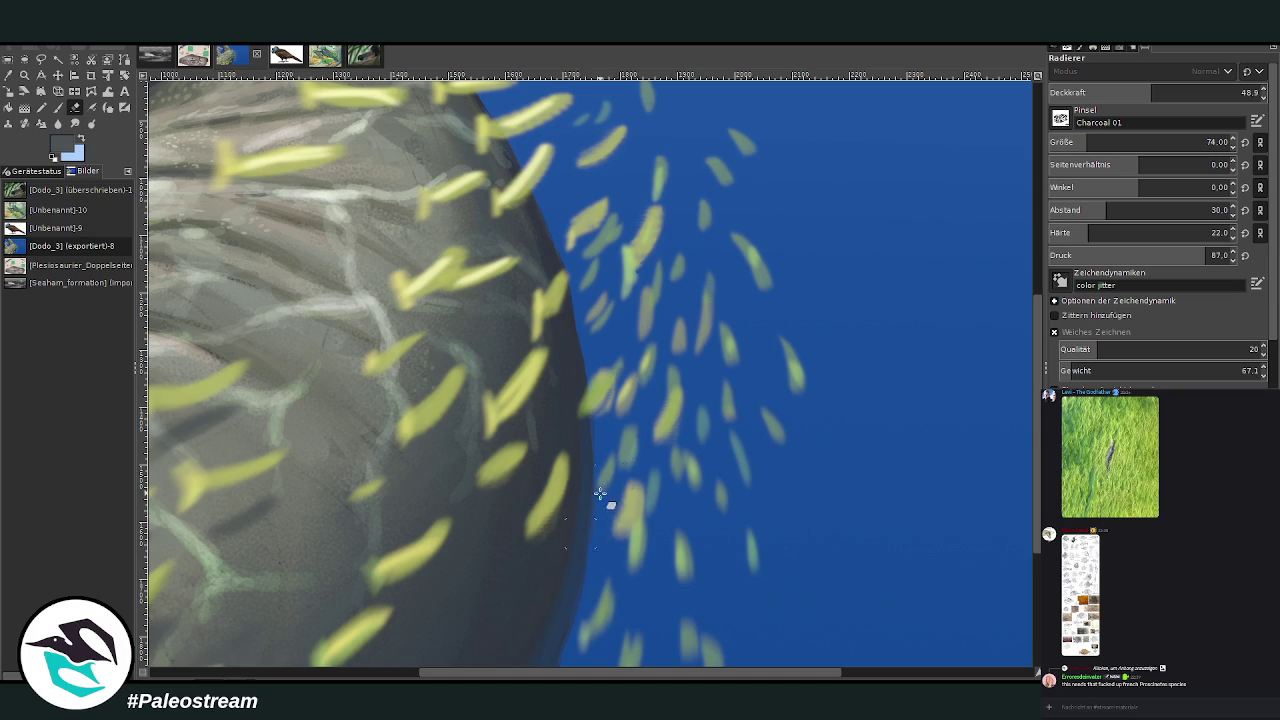
{"action": "scroll", "coordinate": [553, 612], "scroll_direction": "down", "scroll_amount": 3}
{"action": "scroll", "coordinate": [553, 612], "scroll_direction": "down", "scroll_amount": 3}
{"action": "left_click", "coordinate": [24, 75]}
{"action": "left_click_drag", "start_coordinate": [383, 189], "coordinate": [724, 550]}
{"action": "left_click_drag", "start_coordinate": [314, 134], "coordinate": [920, 657]}
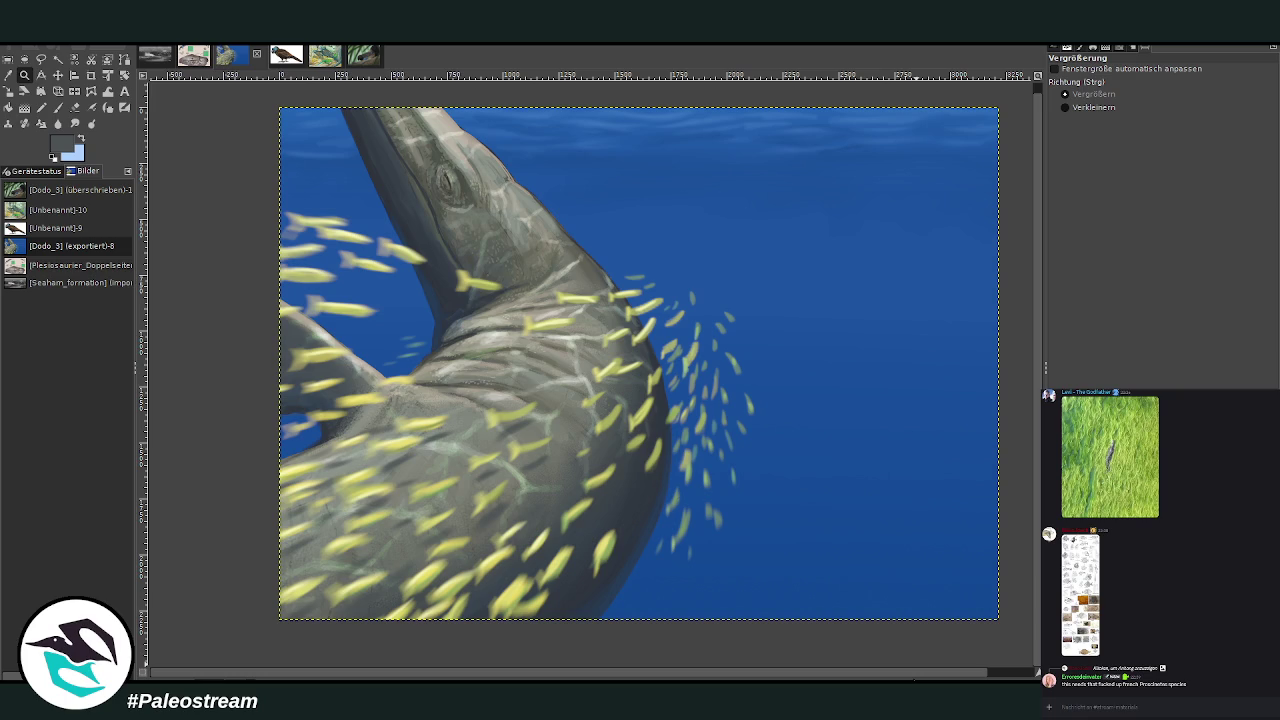
Make light blue the foreground and try a dodge gradient from the surface, then undo it
{"action": "key", "text": "ctrl+f"}
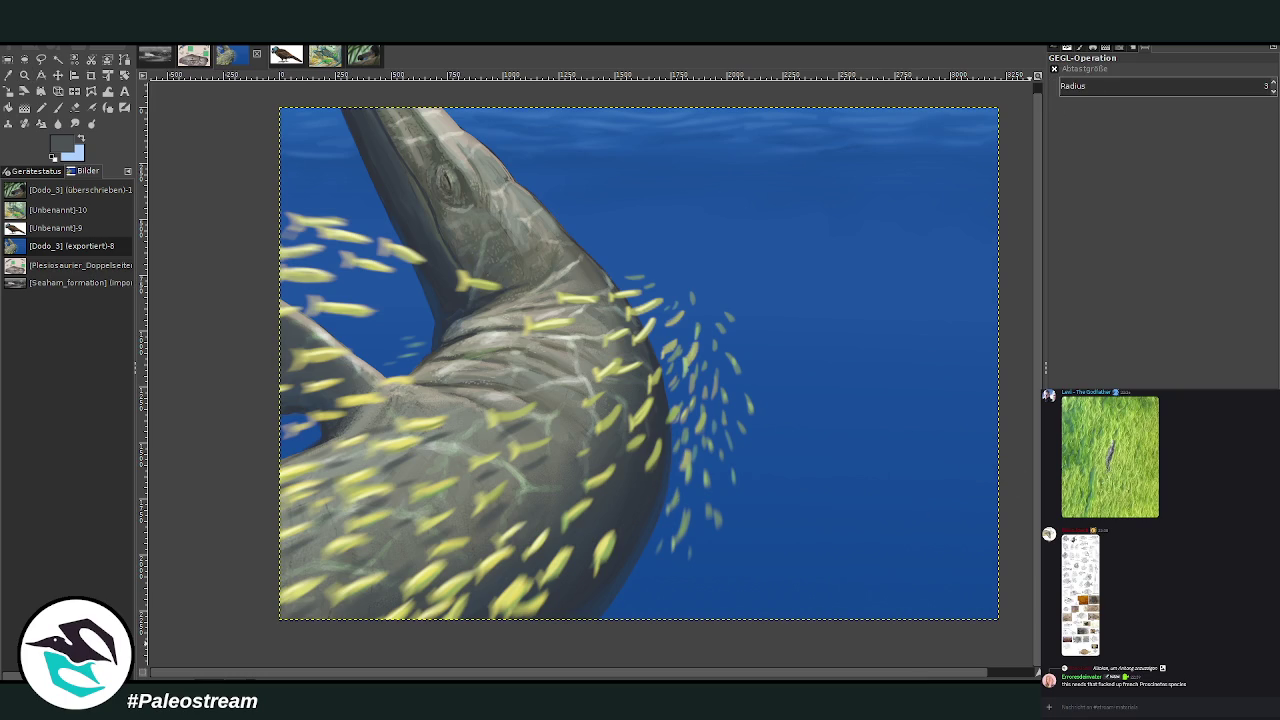
{"action": "left_click", "coordinate": [81, 139]}
{"action": "key", "text": "g"}
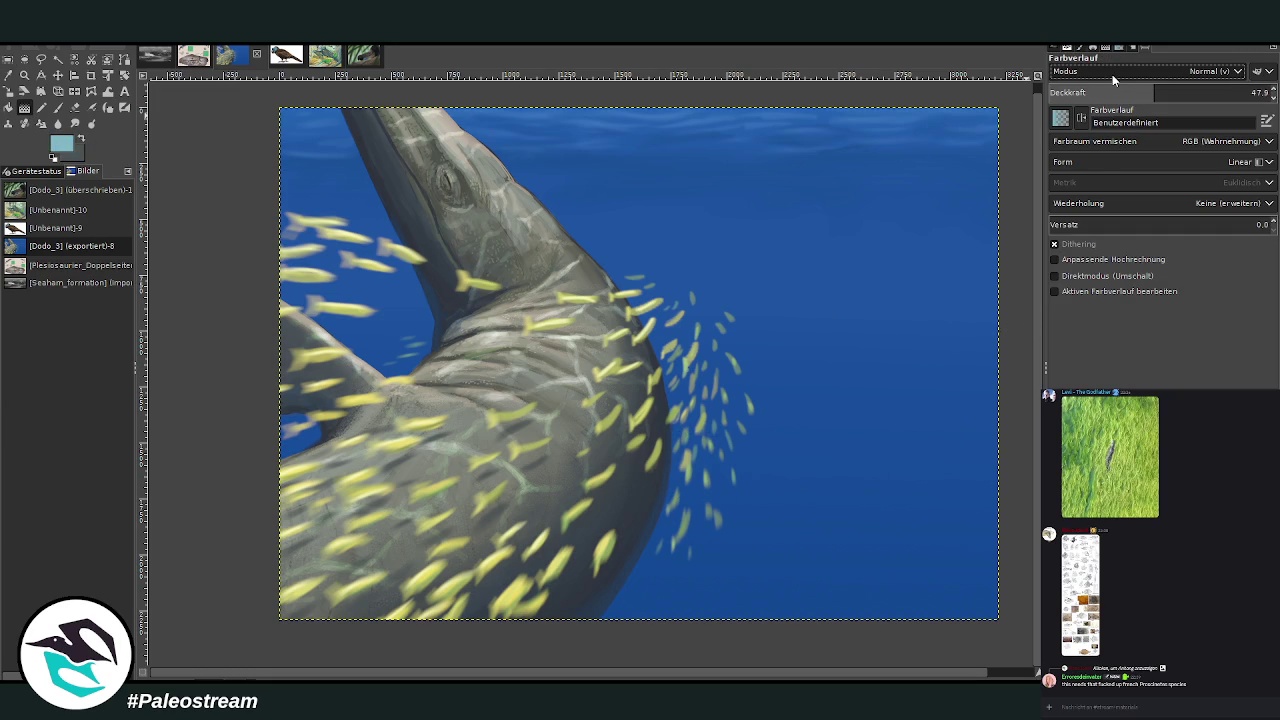
{"action": "scroll", "coordinate": [1150, 71], "scroll_direction": "down", "scroll_amount": 5}
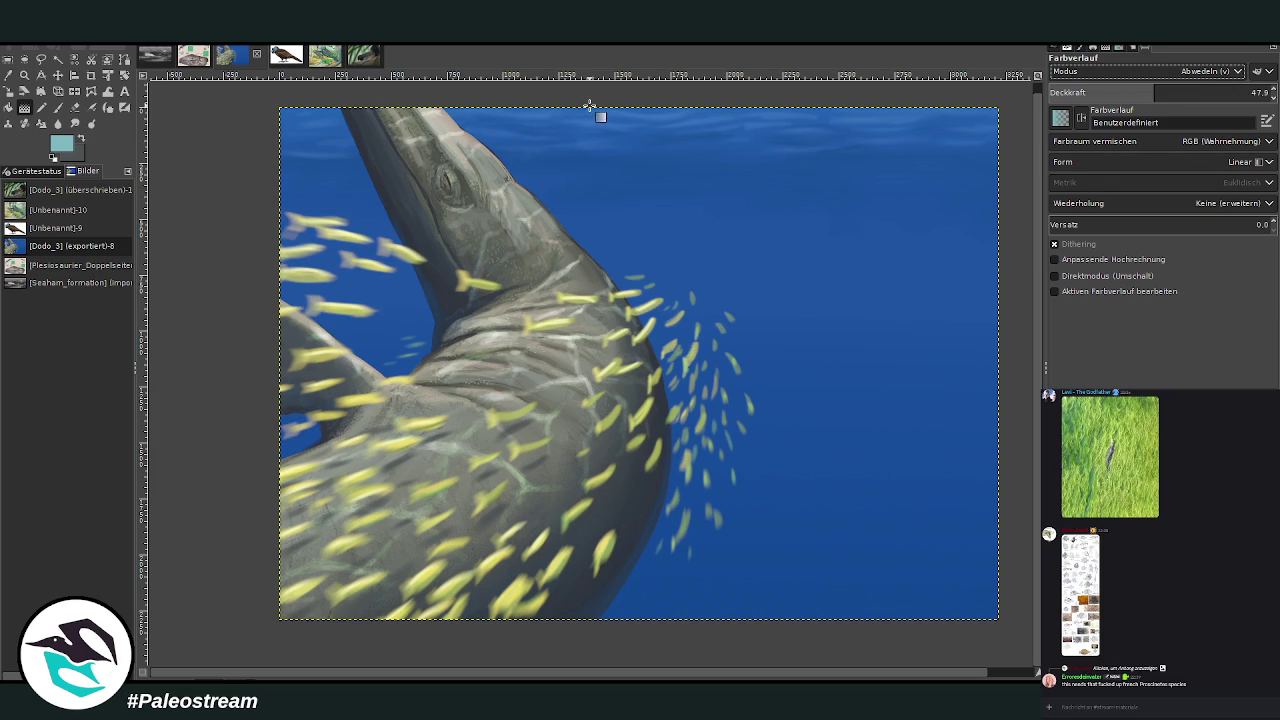
{"action": "left_click_drag", "start_coordinate": [589, 105], "coordinate": [585, 273]}
{"action": "key", "text": "Return"}
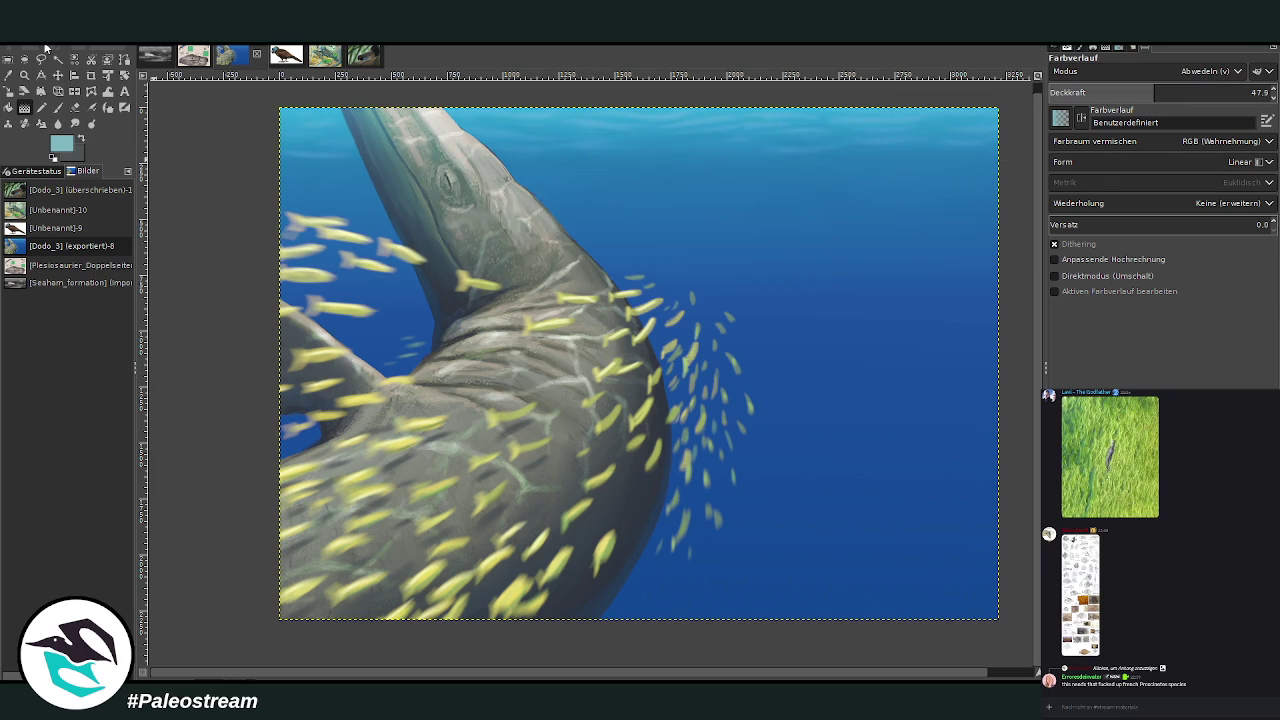
{"action": "key", "text": "ctrl+z"}
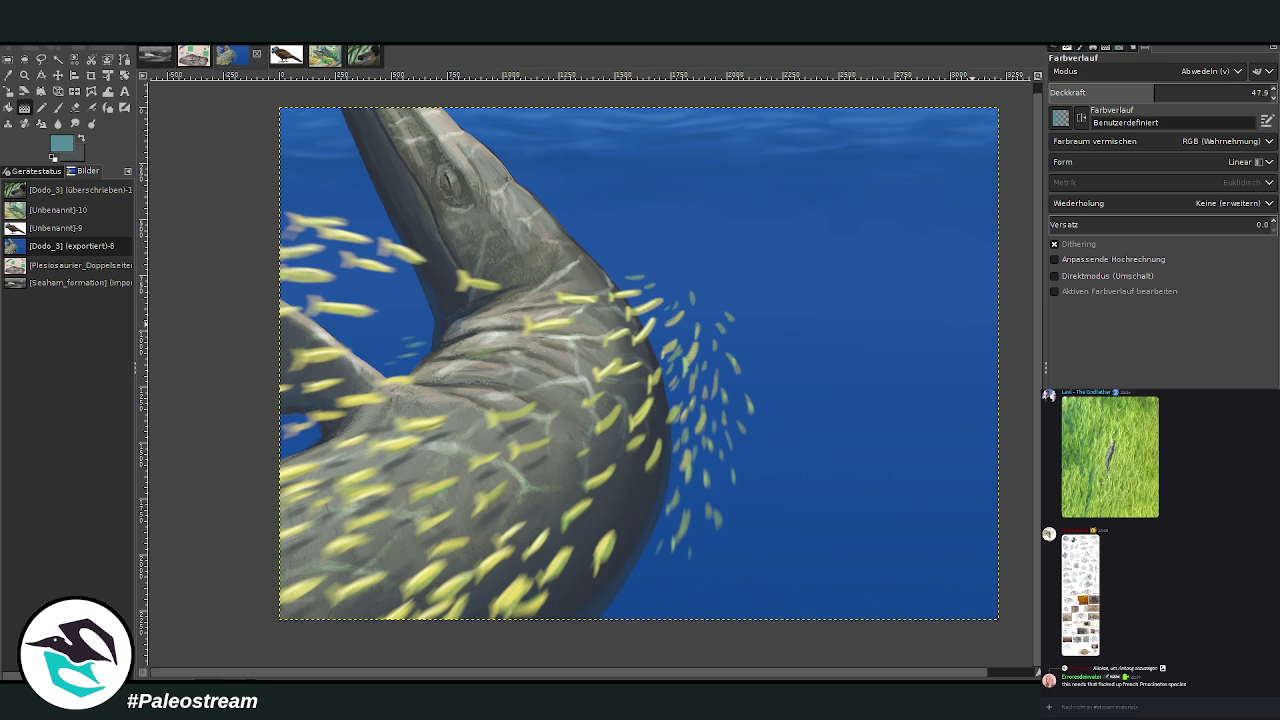
Redraw the dodge gradient down from the top edge at 28.6 opacity
{"action": "left_click", "coordinate": [1110, 92]}
{"action": "mouse_move", "coordinate": [593, 100]}
{"action": "left_mouse_down"}
{"action": "mouse_move", "coordinate": [631, 346]}
{"action": "mouse_move", "coordinate": [597, 369]}
{"action": "left_mouse_up"}
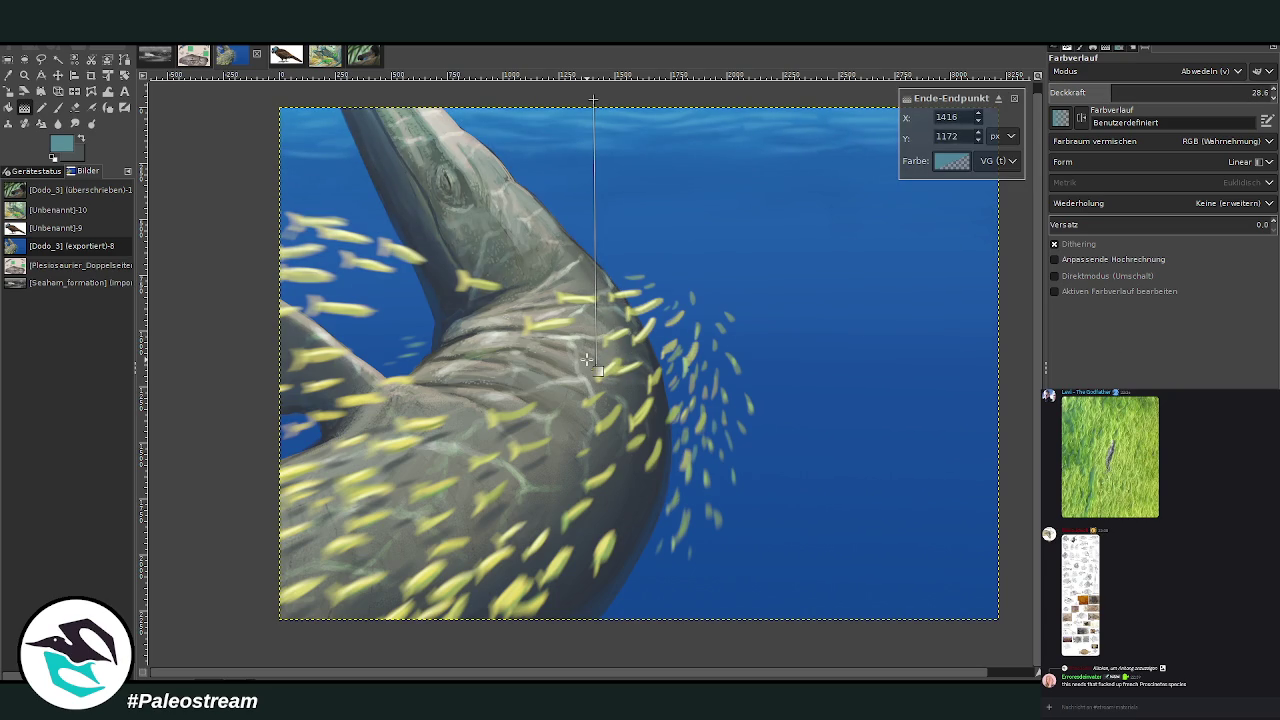
{"action": "key", "text": "Return"}
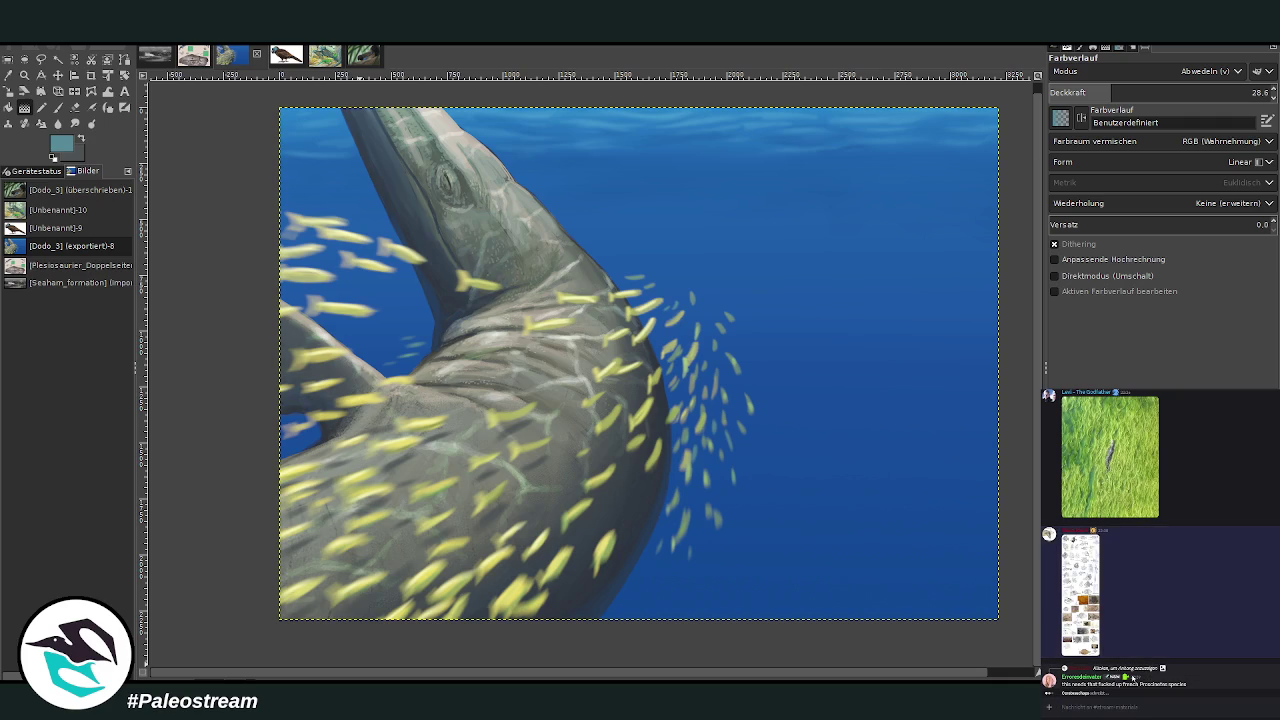
Reply to the latest Discord message asking "you have an image?"
{"action": "left_click_drag", "start_coordinate": [1140, 684], "coordinate": [1149, 684]}
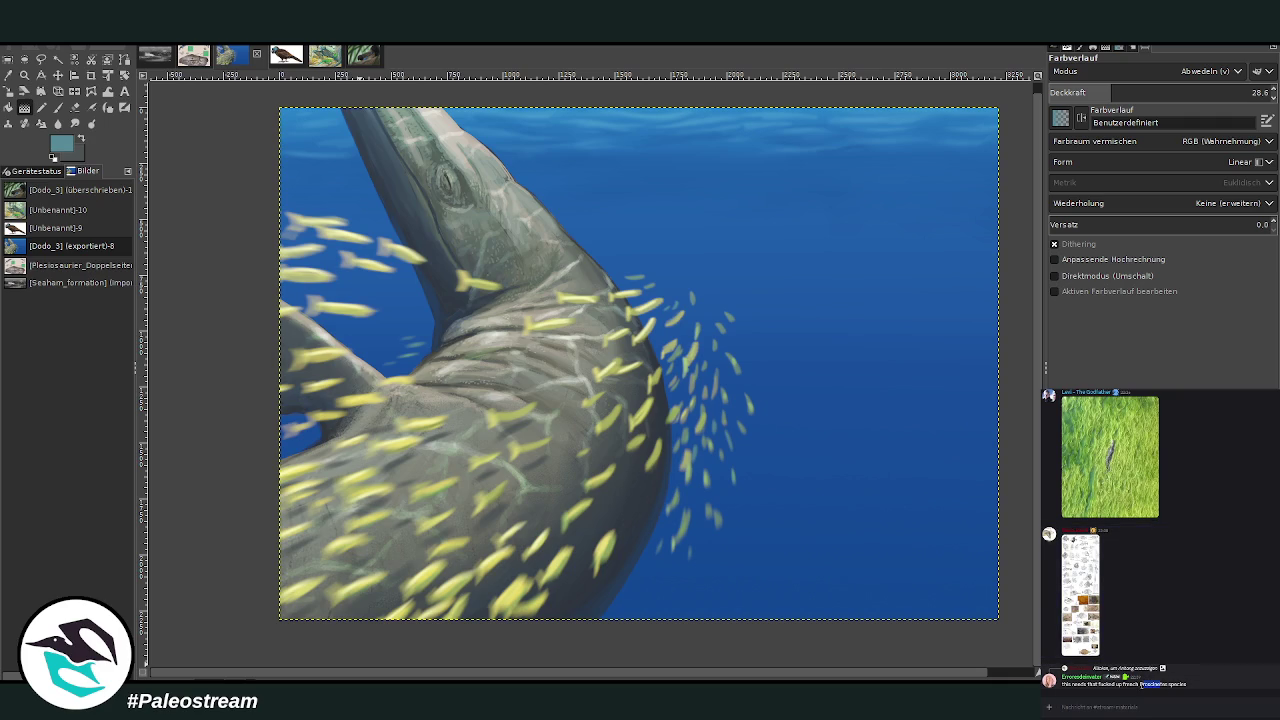
{"action": "right_click", "coordinate": [1160, 684]}
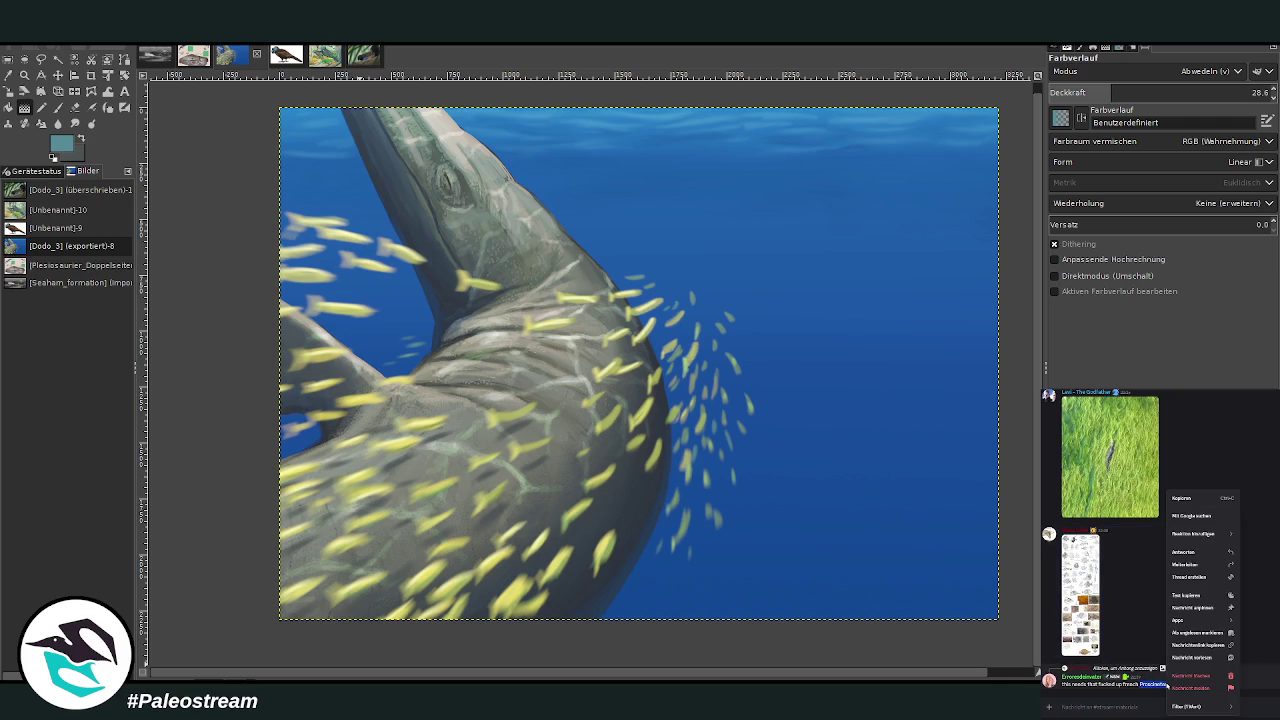
{"action": "left_click", "coordinate": [1196, 520]}
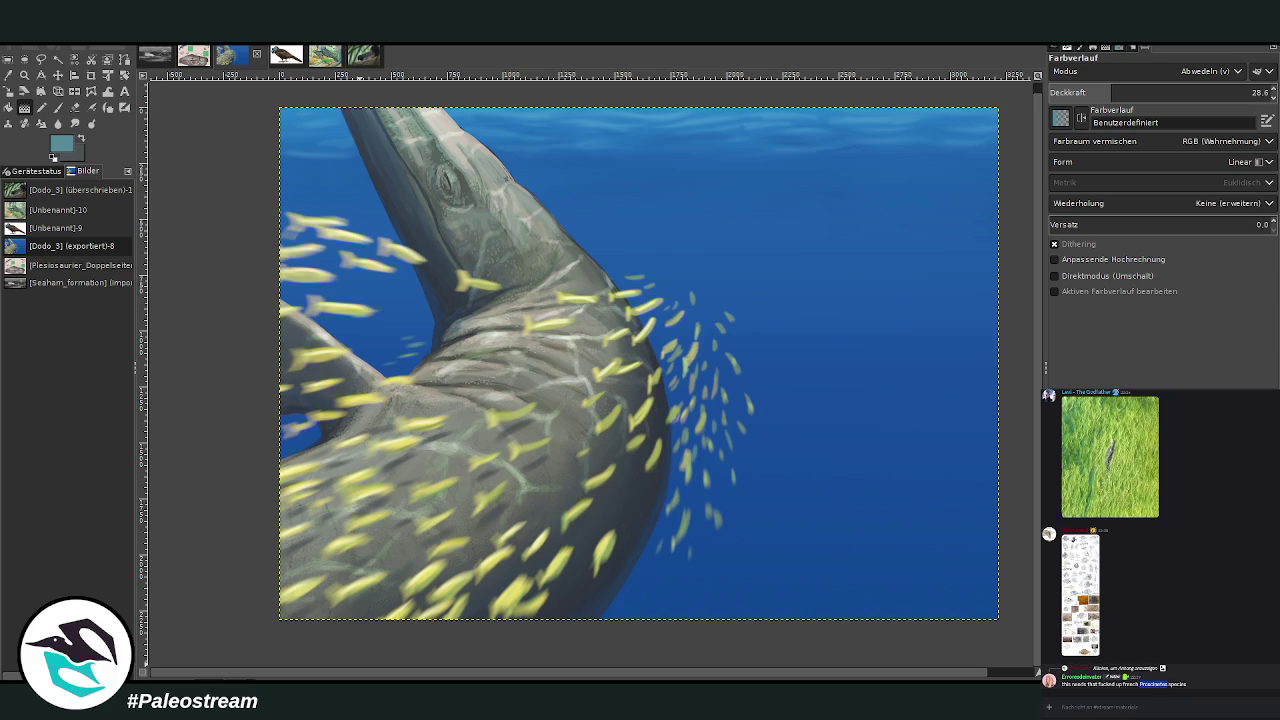
{"action": "left_click", "coordinate": [1255, 668]}
{"action": "type", "text": "you have an"}
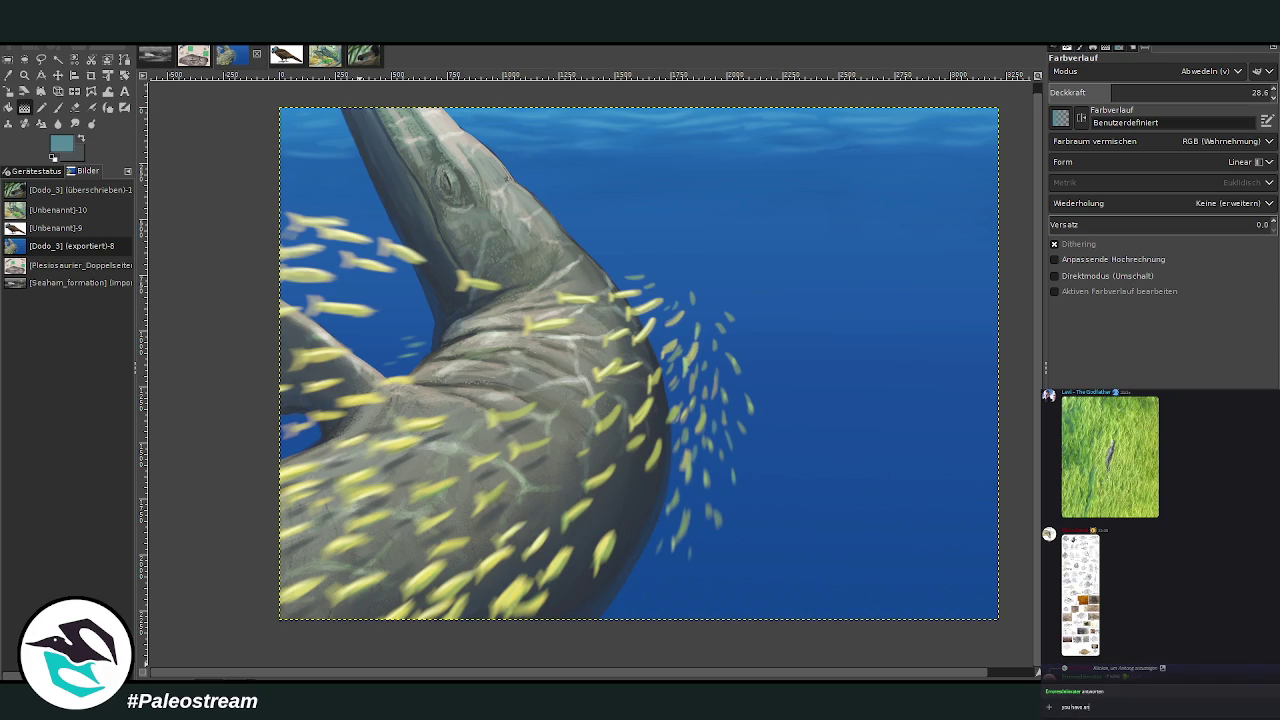
{"action": "type", "text": "image"}
{"action": "type", "text": "?"}
{"action": "key", "text": "Return"}
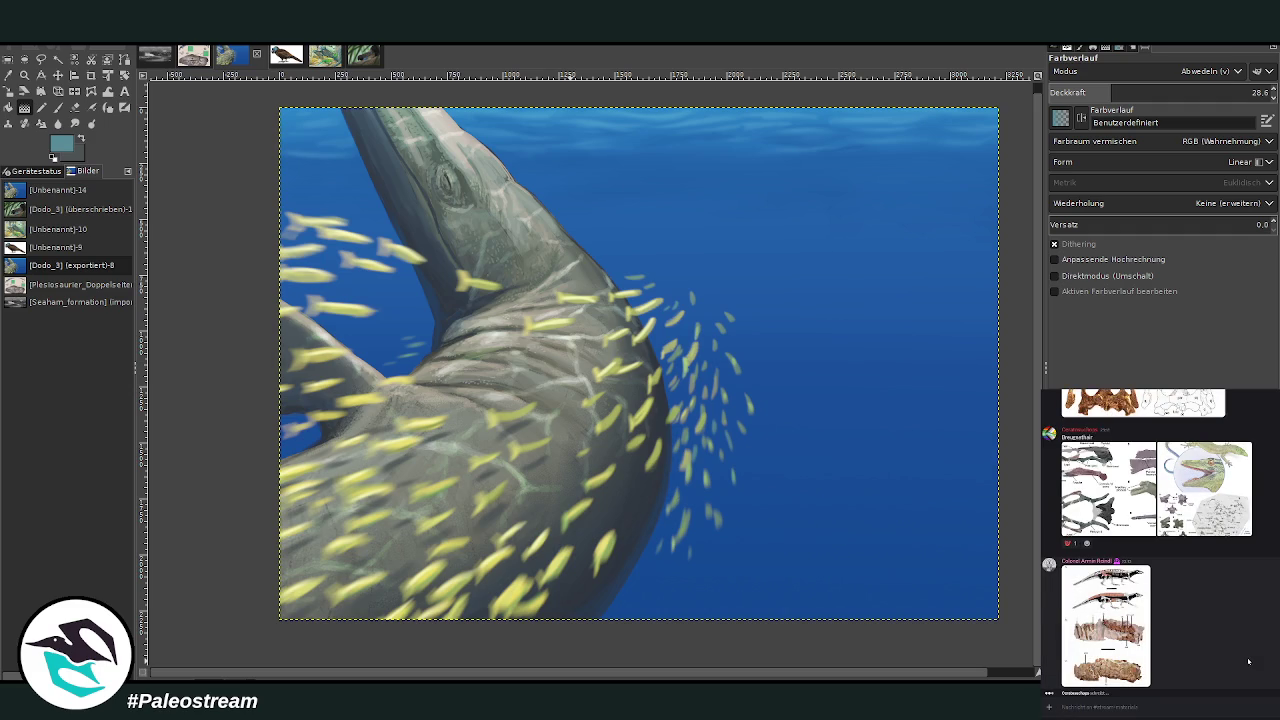
{"action": "scroll", "coordinate": [1268, 628], "scroll_direction": "up", "scroll_amount": 3}
Post the pasted Oneirosaurus picture with the caption 'Oneirosaurus'
{"action": "left_click", "coordinate": [1105, 625]}
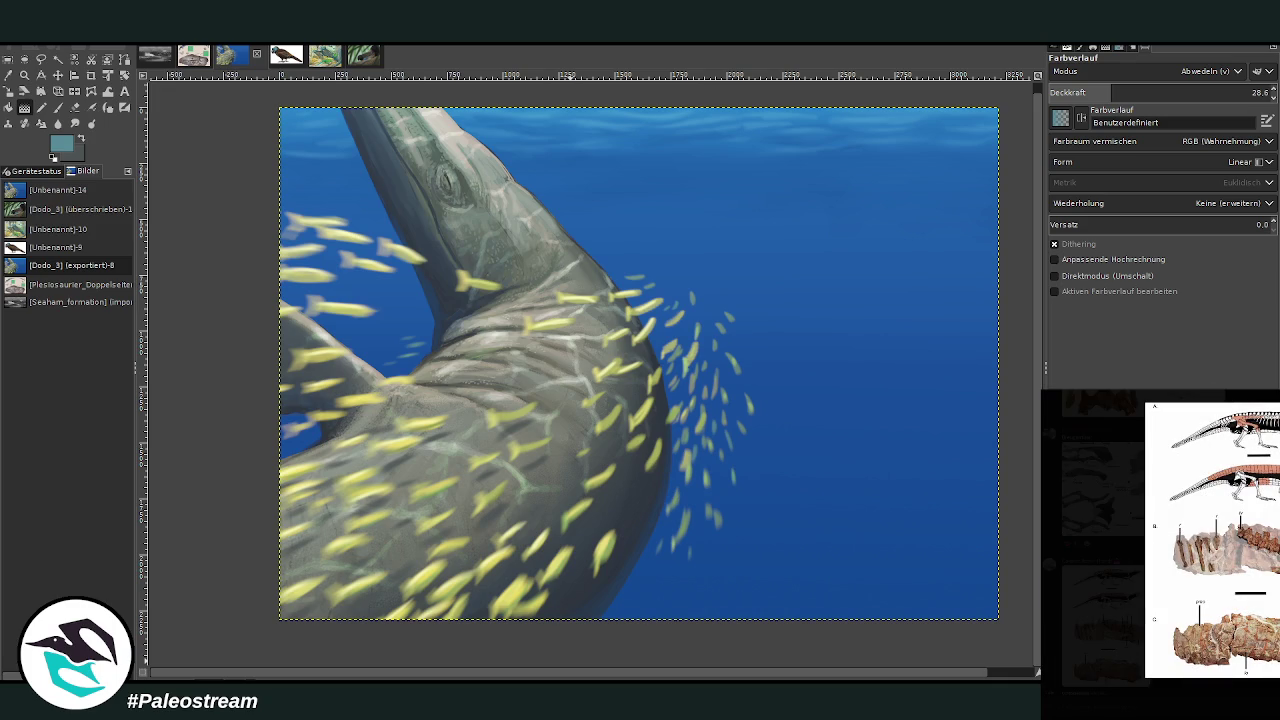
{"action": "key", "text": "Escape"}
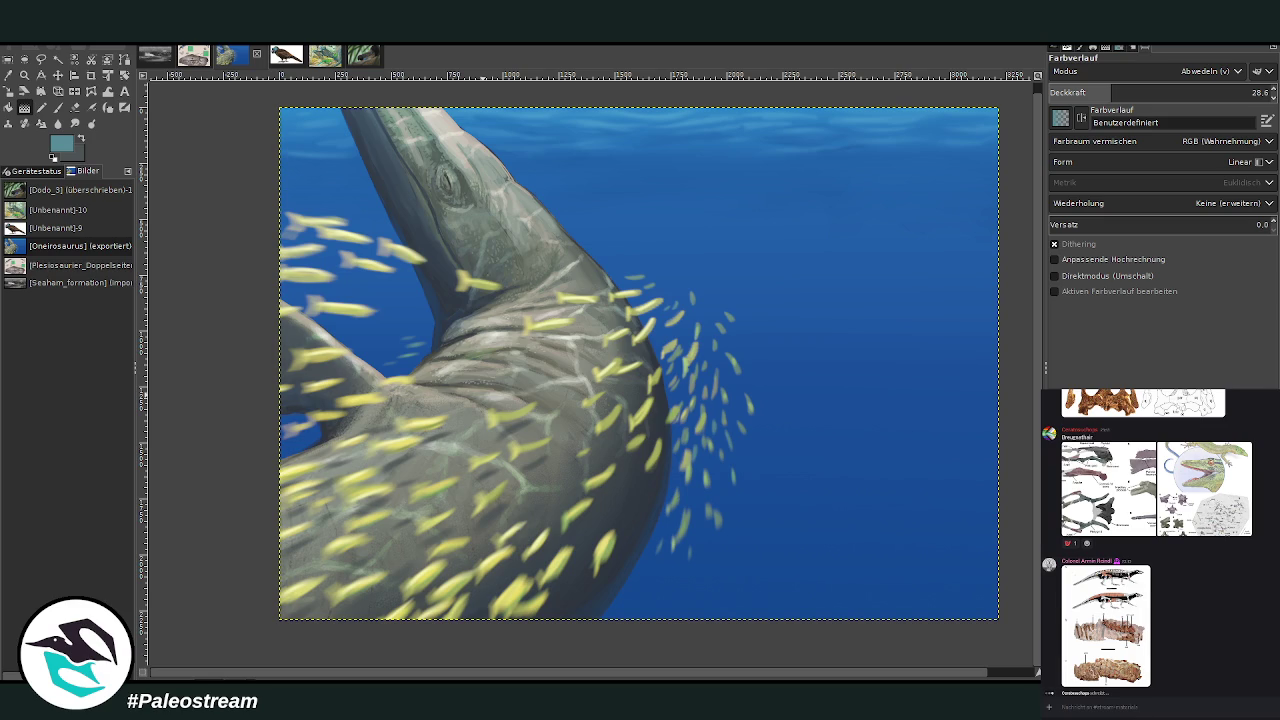
{"action": "type", "text": "Oneirosaurus"}
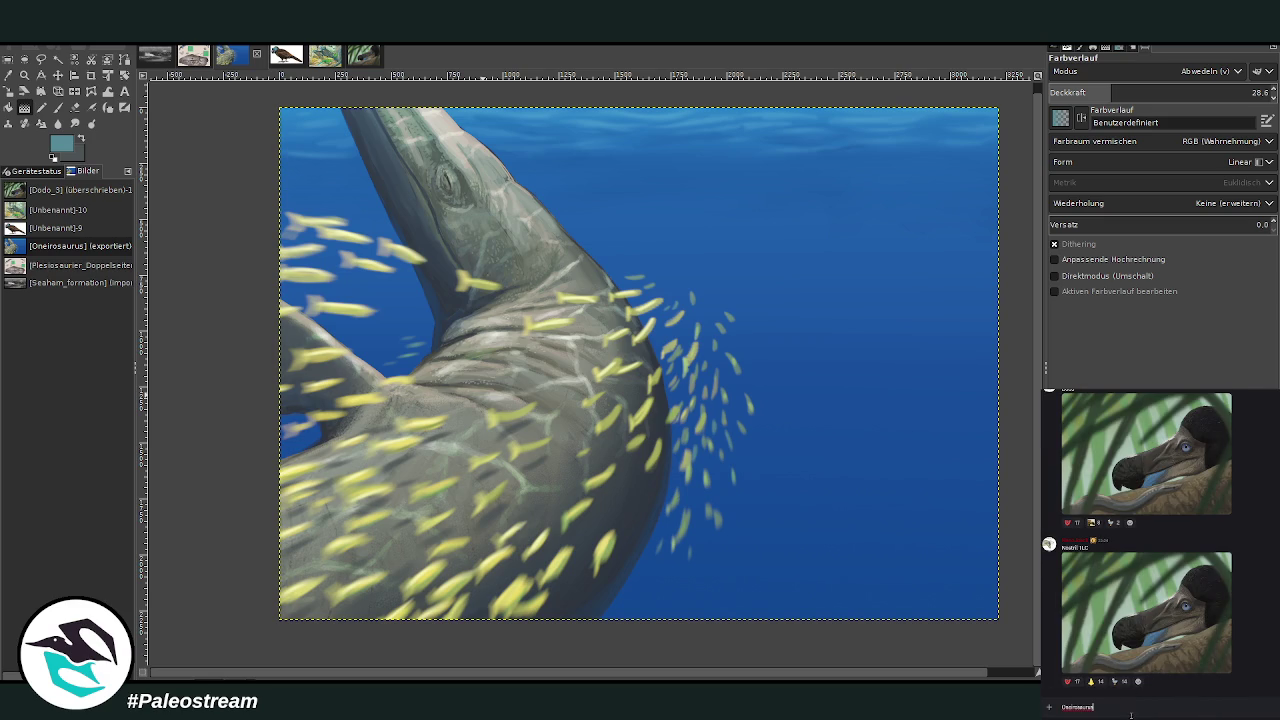
{"action": "key", "text": "alt+Tab"}
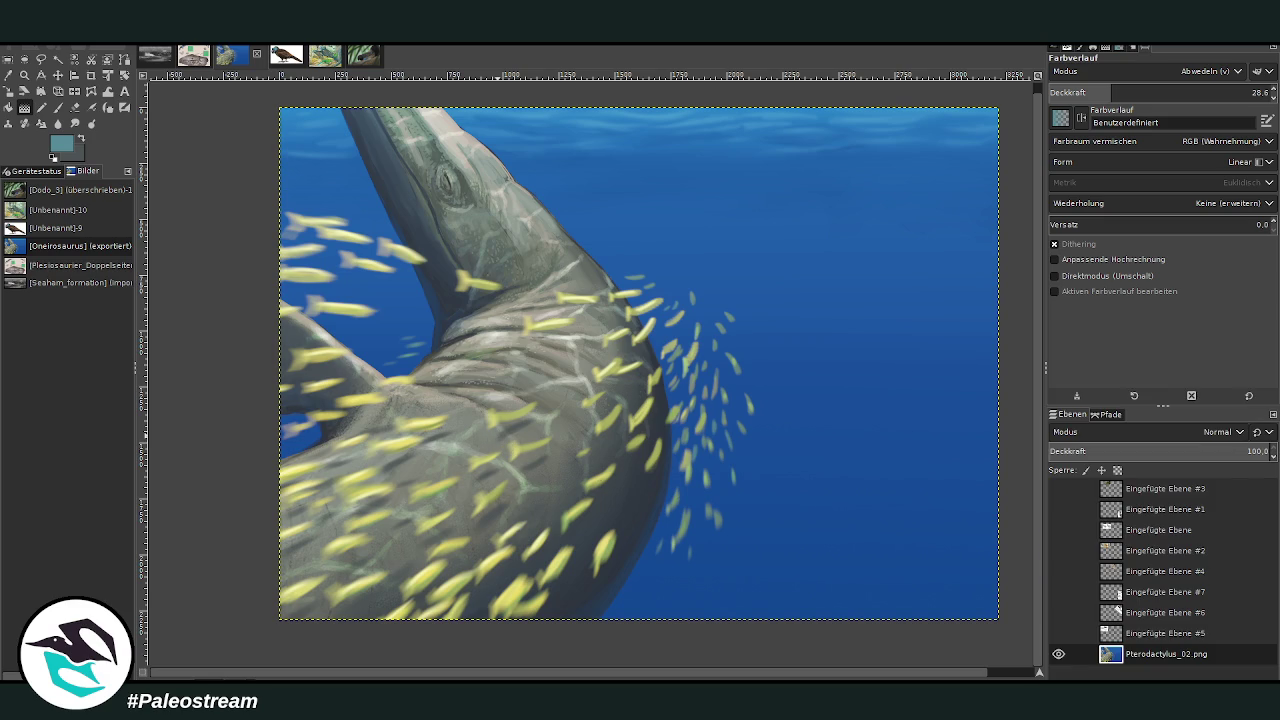
{"action": "key", "text": "alt+Tab"}
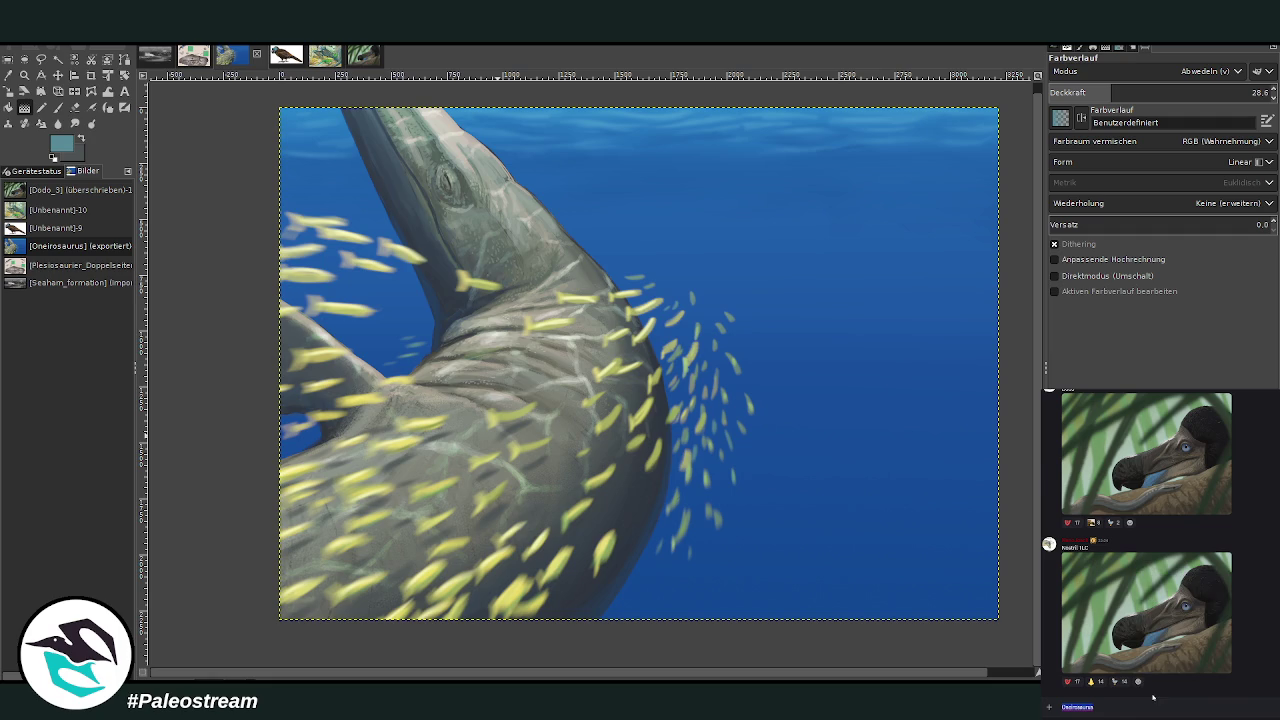
{"action": "key", "text": "ctrl+v"}
{"action": "key", "text": "Return"}
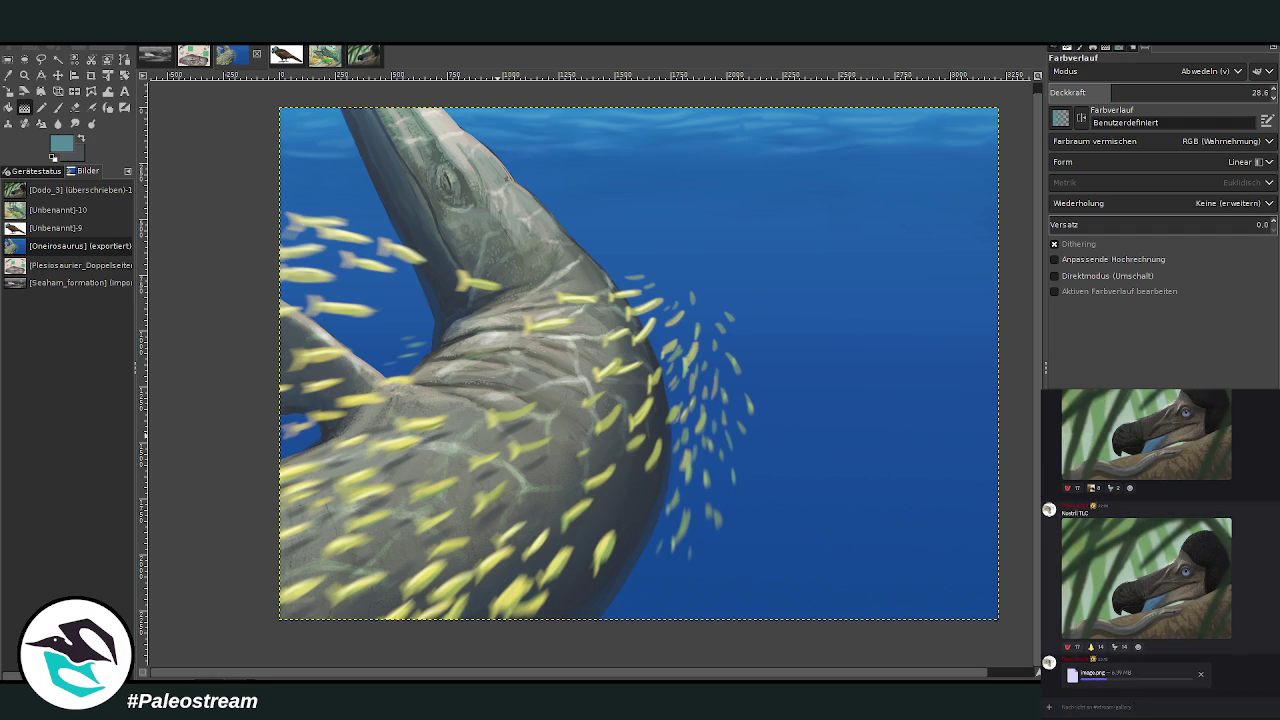
Switch channels and back, then scroll up and view the skeleton image enlarged
{"action": "key", "text": "alt+Down"}
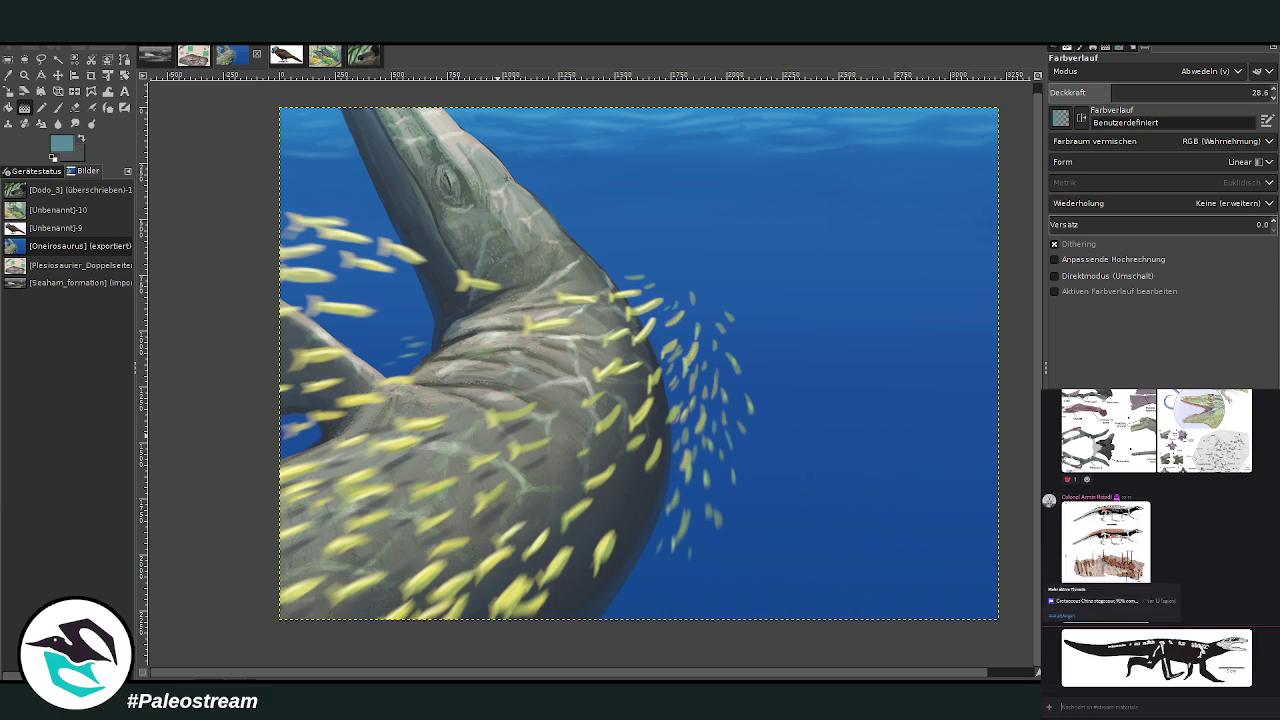
{"action": "key", "text": "alt+Up"}
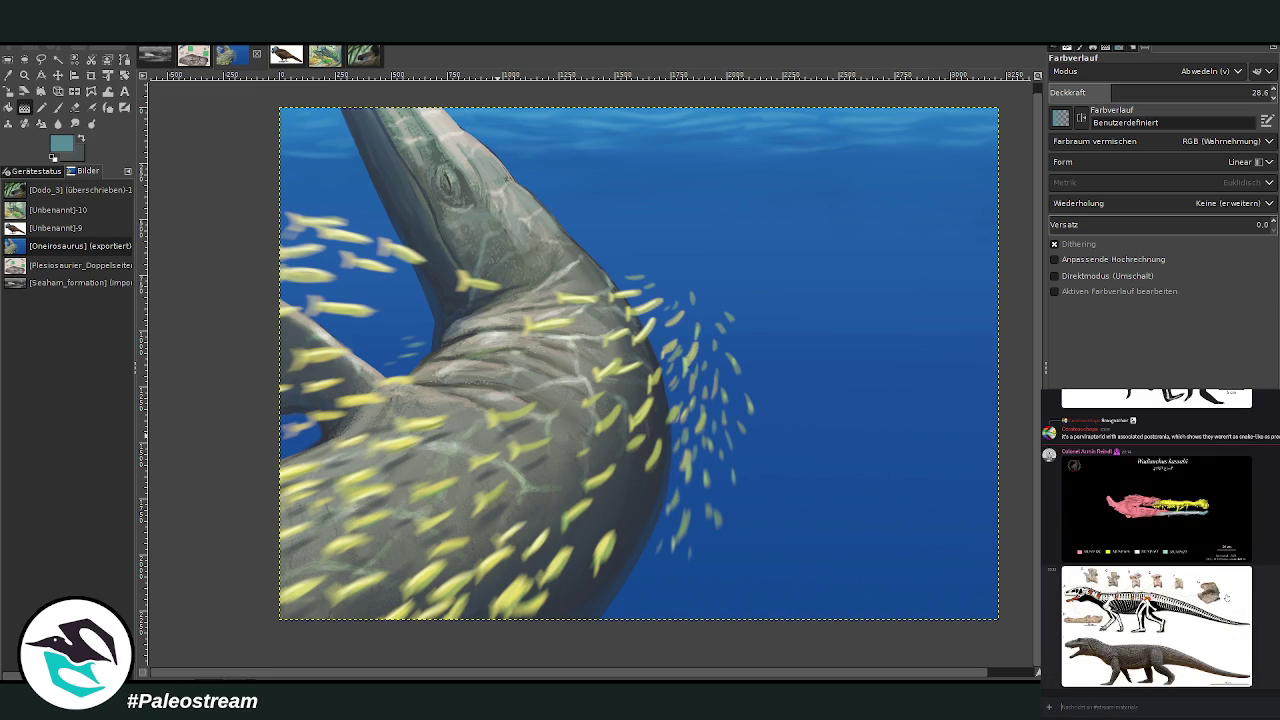
{"action": "scroll", "coordinate": [1266, 589], "scroll_direction": "up", "scroll_amount": 2}
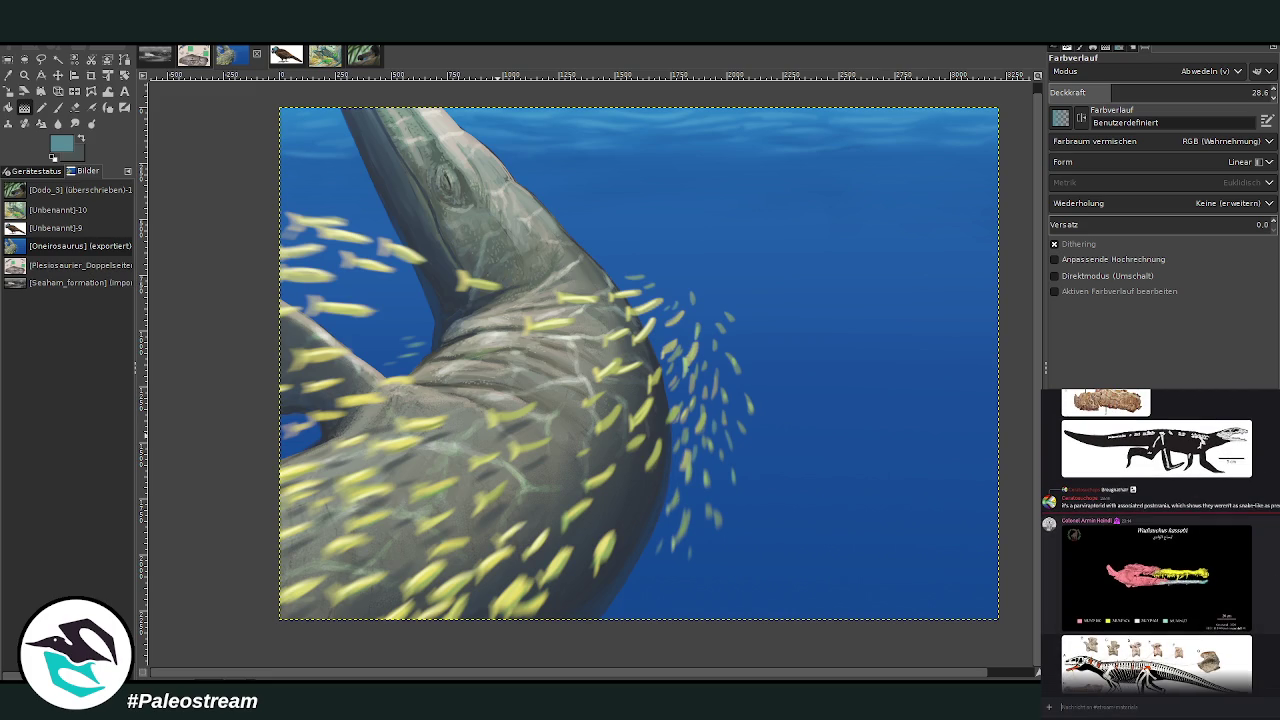
{"action": "scroll", "coordinate": [1160, 540], "scroll_direction": "up", "scroll_amount": 4}
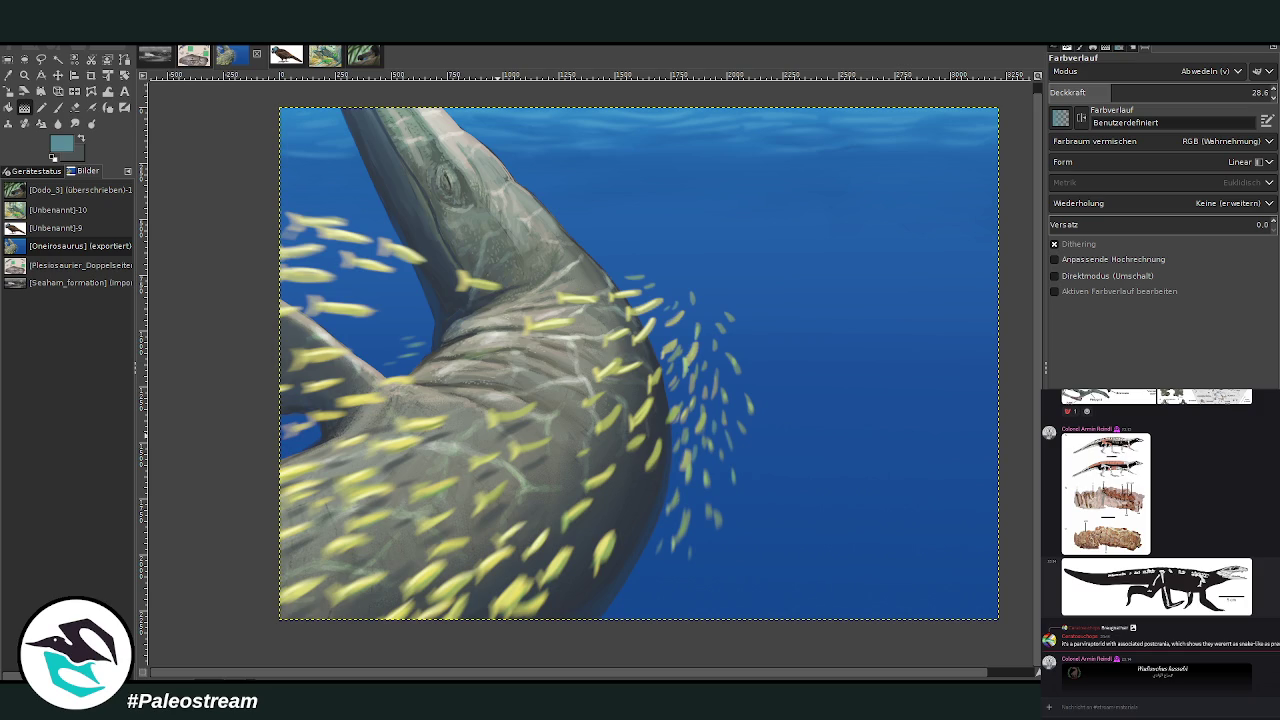
{"action": "left_click", "coordinate": [1185, 578]}
{"action": "key", "text": "Escape"}
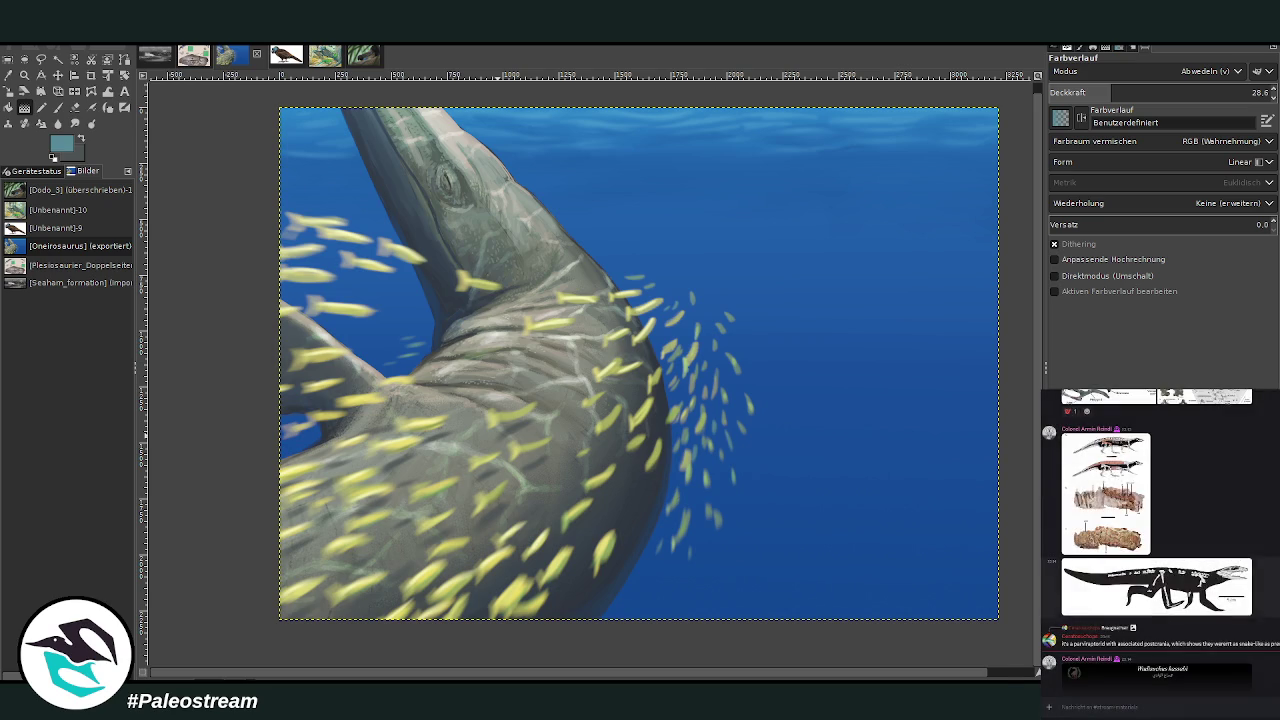
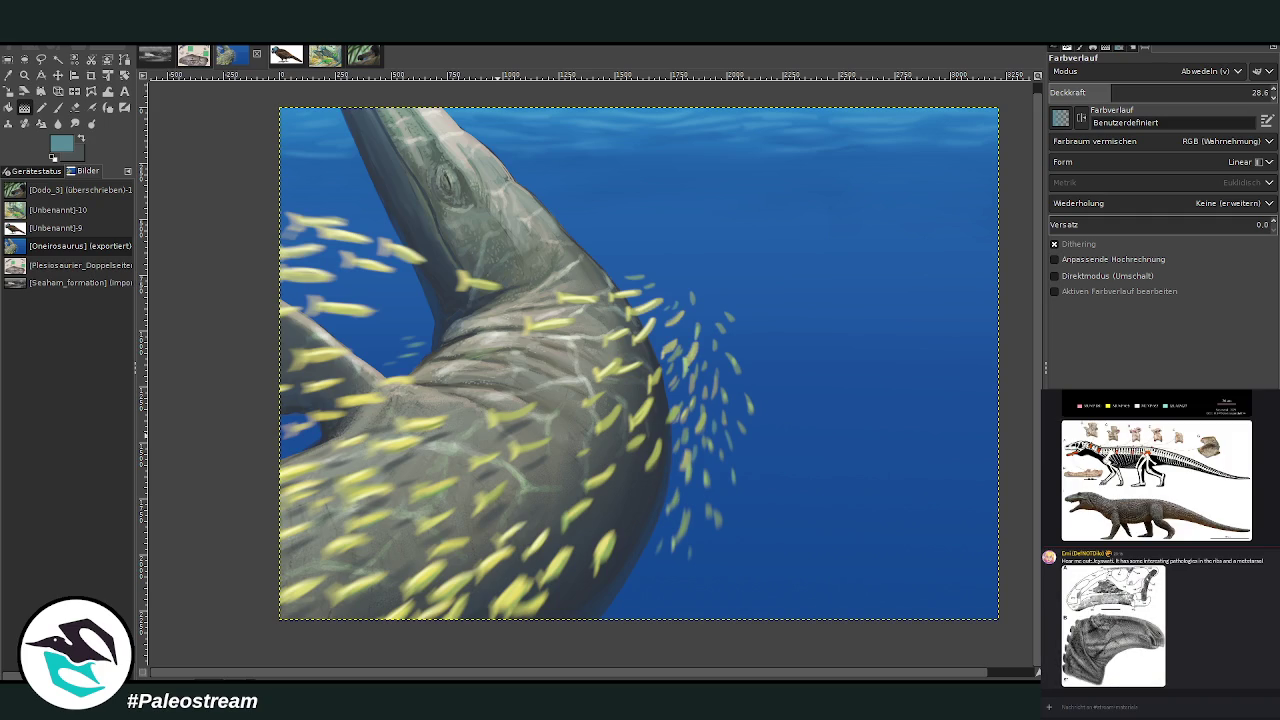
Review the enlarged skull reference image shared in the chat
{"action": "left_click", "coordinate": [1126, 591]}
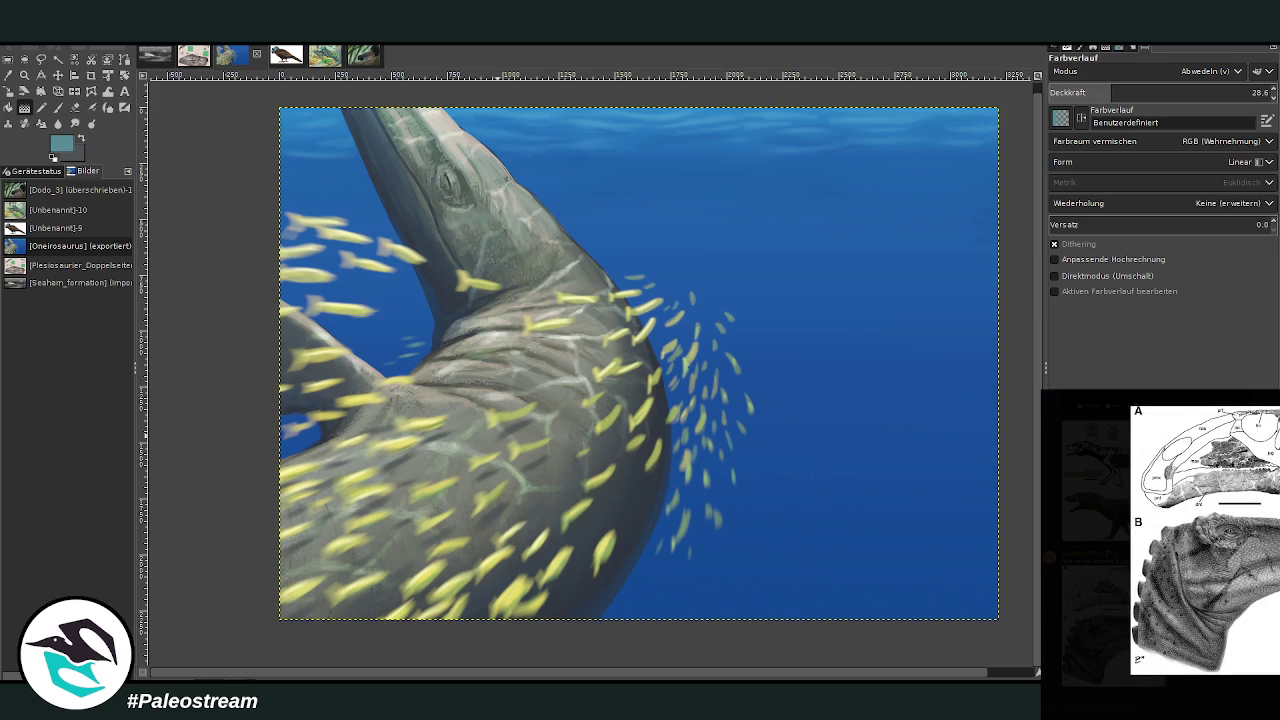
{"action": "key", "text": "Escape"}
{"action": "scroll", "coordinate": [1258, 585], "scroll_direction": "up", "scroll_amount": 2}
{"action": "scroll", "coordinate": [1258, 585], "scroll_direction": "up", "scroll_amount": 2}
{"action": "scroll", "coordinate": [1258, 585], "scroll_direction": "up", "scroll_amount": 2}
{"action": "scroll", "coordinate": [1258, 585], "scroll_direction": "up", "scroll_amount": 2}
{"action": "scroll", "coordinate": [1258, 585], "scroll_direction": "up", "scroll_amount": 2}
{"action": "scroll", "coordinate": [1258, 585], "scroll_direction": "up", "scroll_amount": 2}
{"action": "scroll", "coordinate": [1258, 585], "scroll_direction": "up", "scroll_amount": 2}
{"action": "scroll", "coordinate": [1258, 585], "scroll_direction": "up", "scroll_amount": 3}
{"action": "scroll", "coordinate": [1258, 585], "scroll_direction": "down", "scroll_amount": 4}
{"action": "scroll", "coordinate": [1258, 585], "scroll_direction": "up", "scroll_amount": 1}
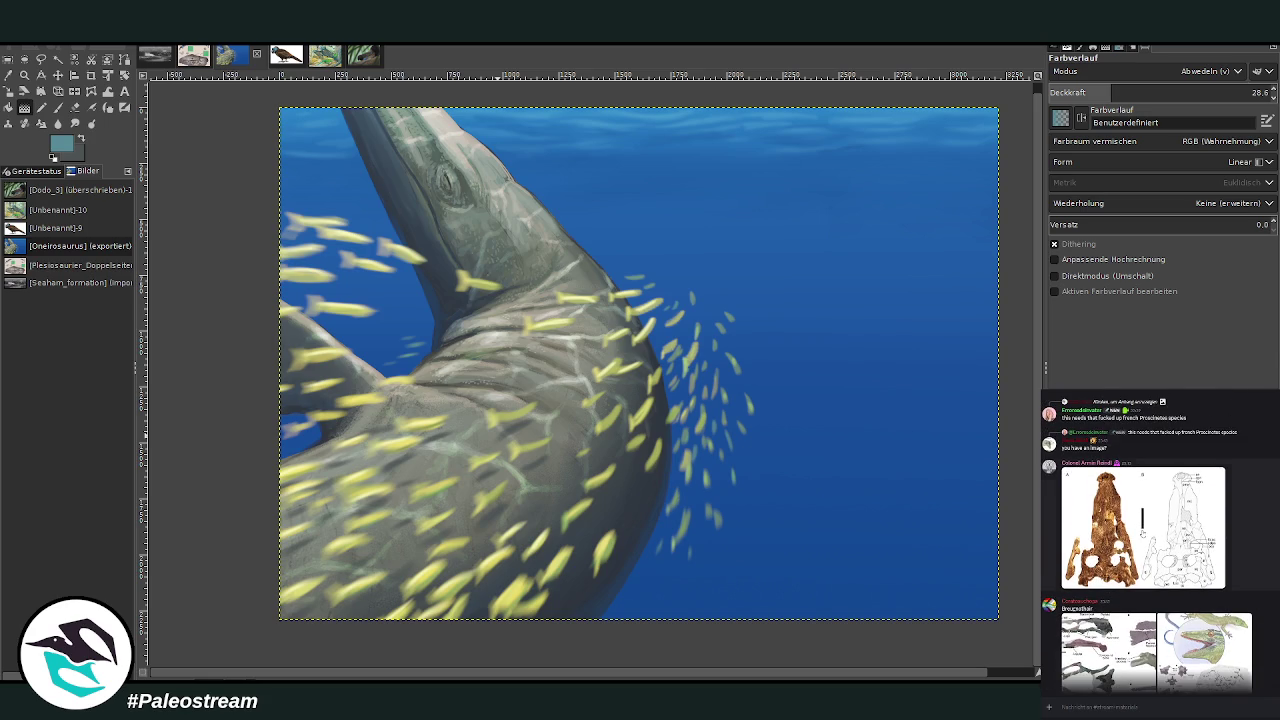
{"action": "left_click", "coordinate": [1140, 525]}
{"action": "key", "text": "Escape"}
View the skeleton reference image in the chat
{"action": "scroll", "coordinate": [1148, 540], "scroll_direction": "down", "scroll_amount": 3}
{"action": "scroll", "coordinate": [1148, 540], "scroll_direction": "down", "scroll_amount": 3}
{"action": "left_click", "coordinate": [1156, 545]}
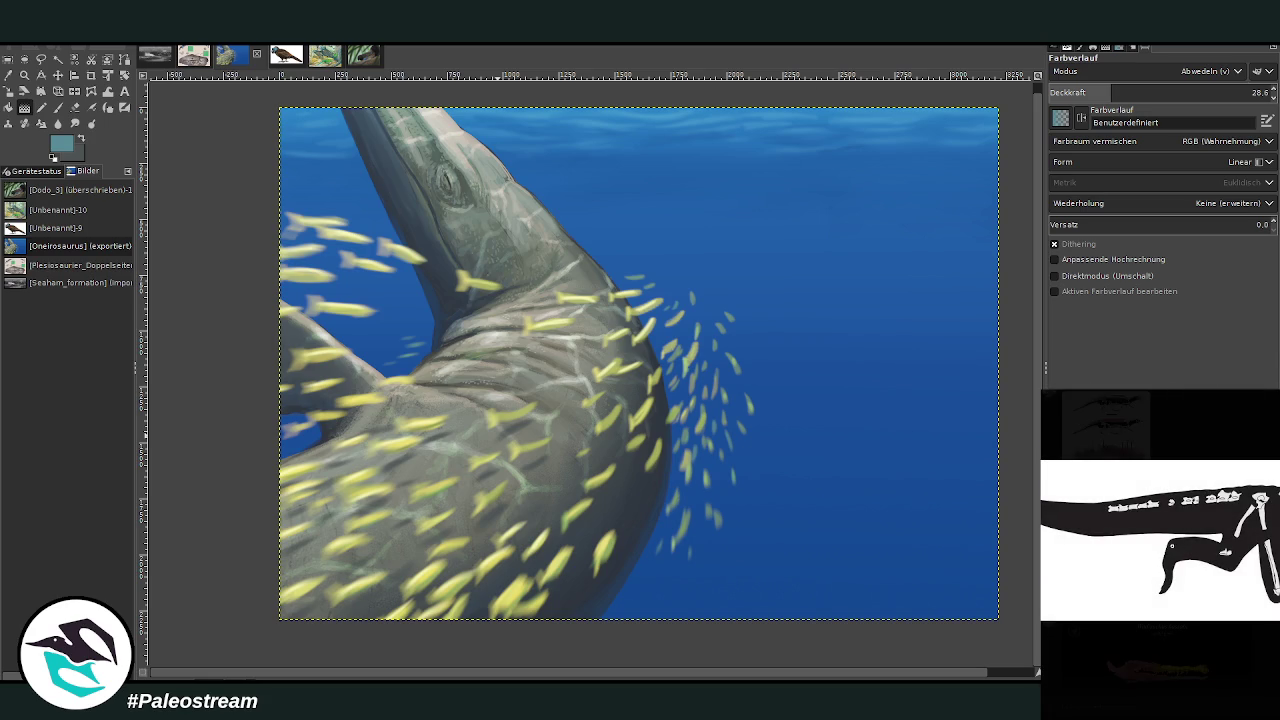
{"action": "left_click", "coordinate": [1241, 643]}
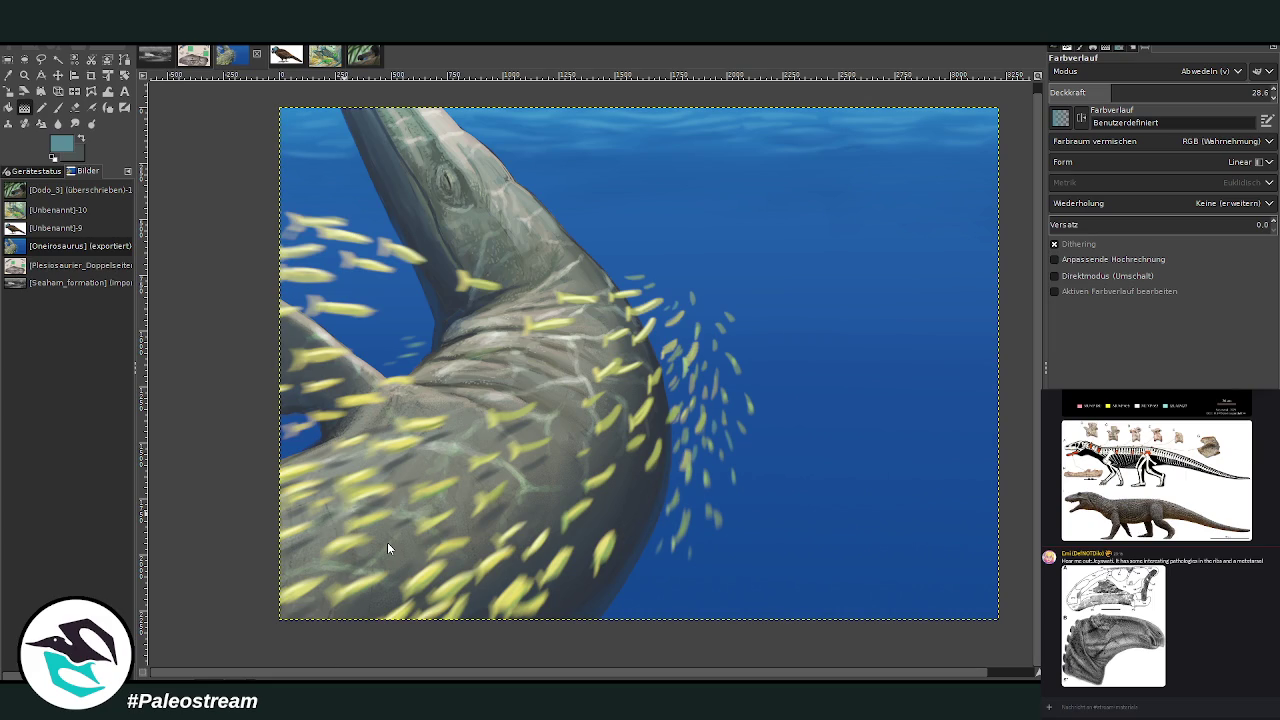
Paste the skeleton diagram, move it to the top right, and anchor it
{"action": "key", "text": "ctrl+v"}
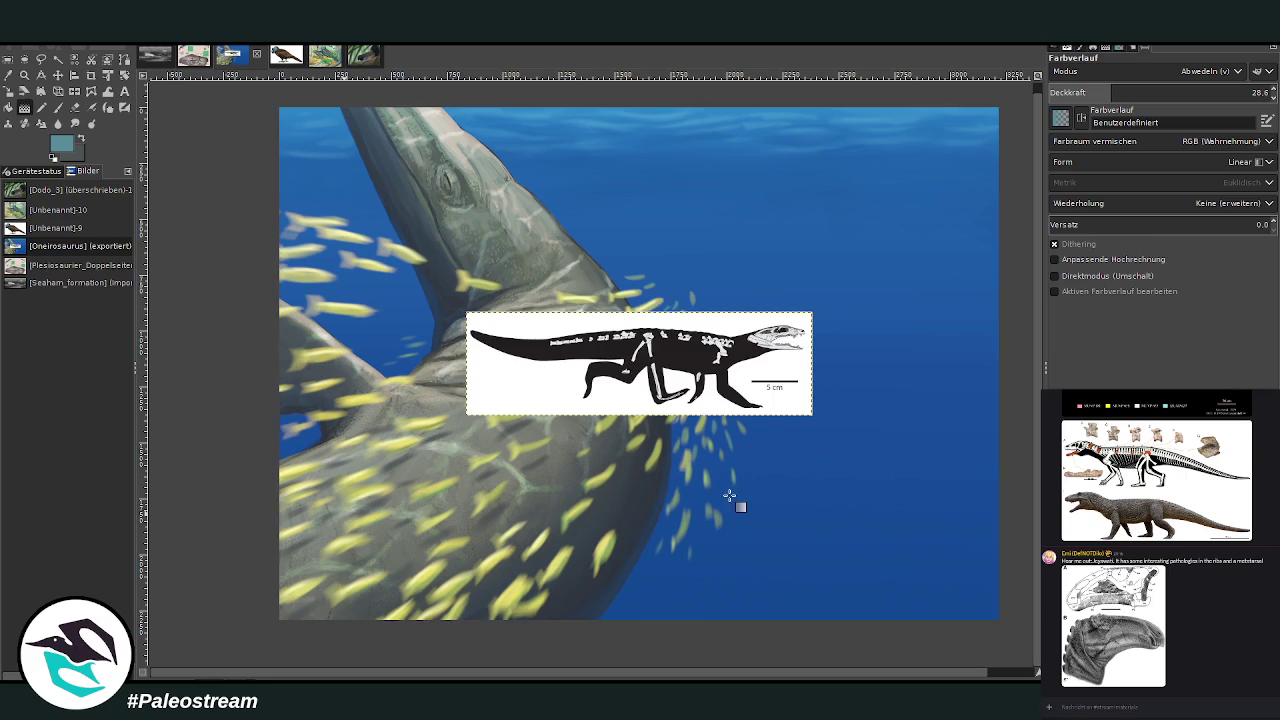
{"action": "left_click", "coordinate": [57, 76]}
{"action": "left_click_drag", "start_coordinate": [759, 350], "coordinate": [927, 156]}
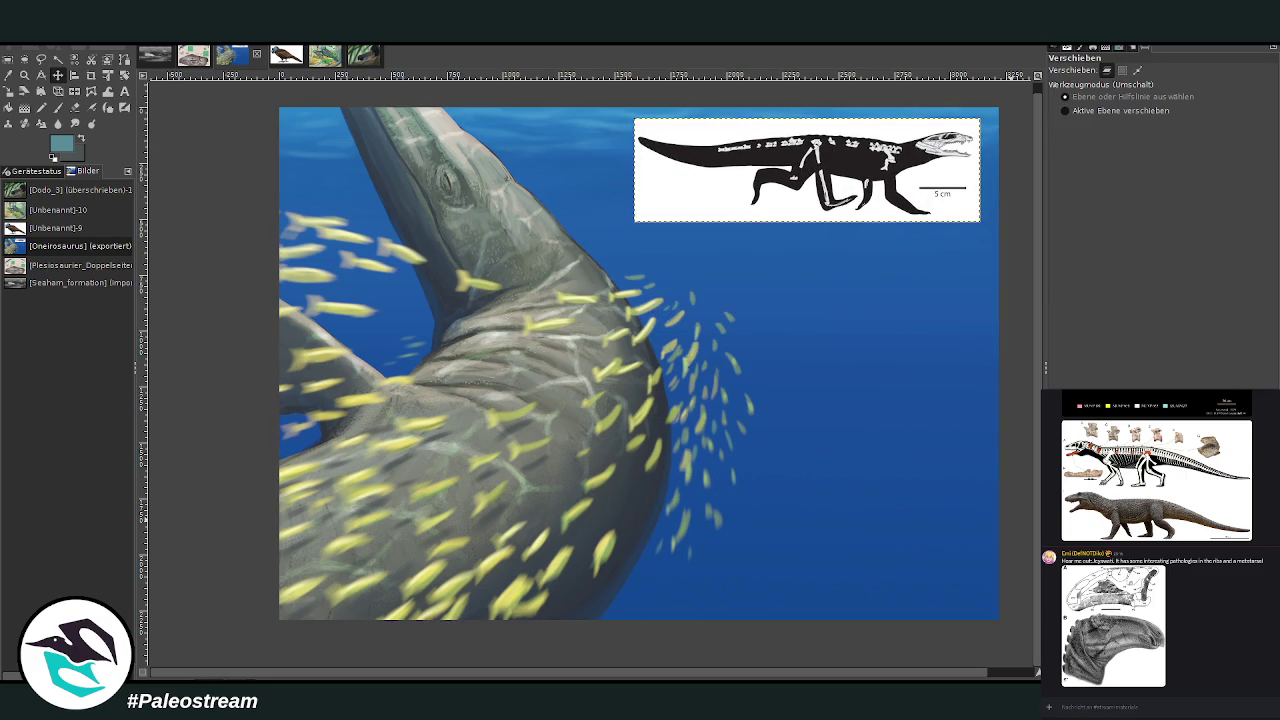
{"action": "key", "text": "ctrl+h"}
Paint the rest of the canvas white using a 1051 px brush at 100% opacity
{"action": "left_click", "coordinate": [57, 107]}
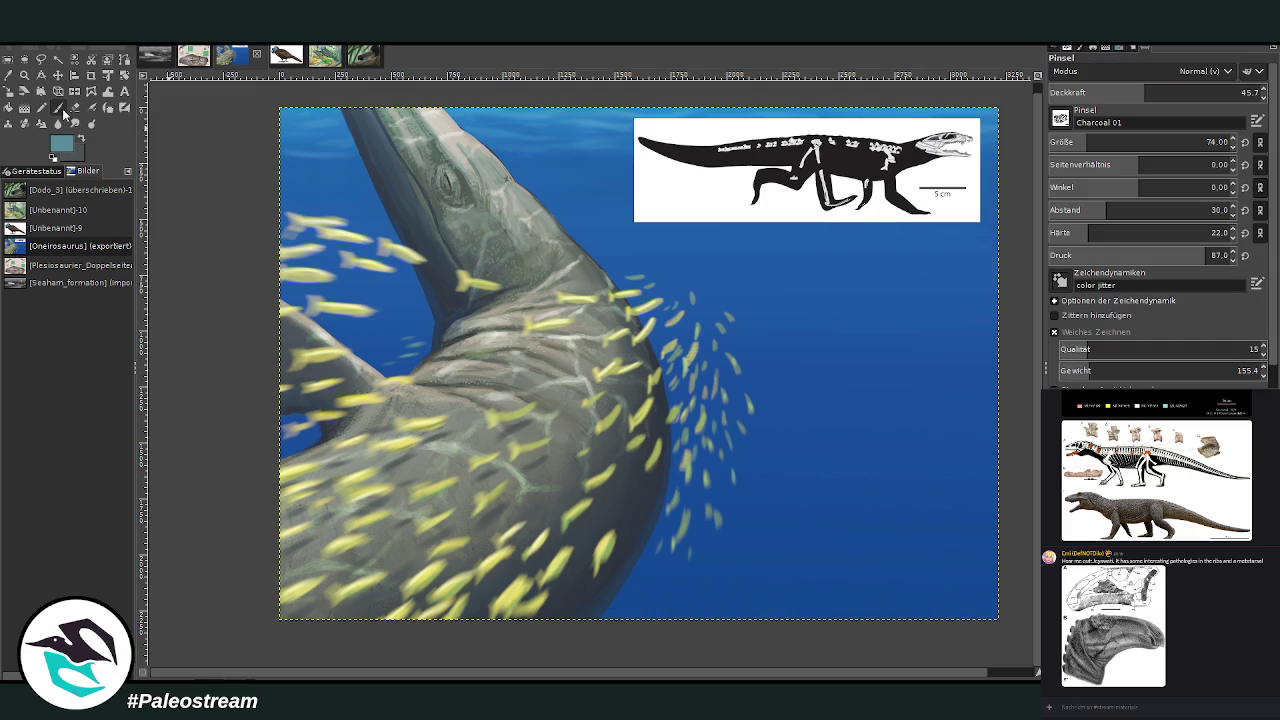
{"action": "key", "text": "x"}
{"action": "left_click_drag", "start_coordinate": [1150, 142], "coordinate": [1198, 142]}
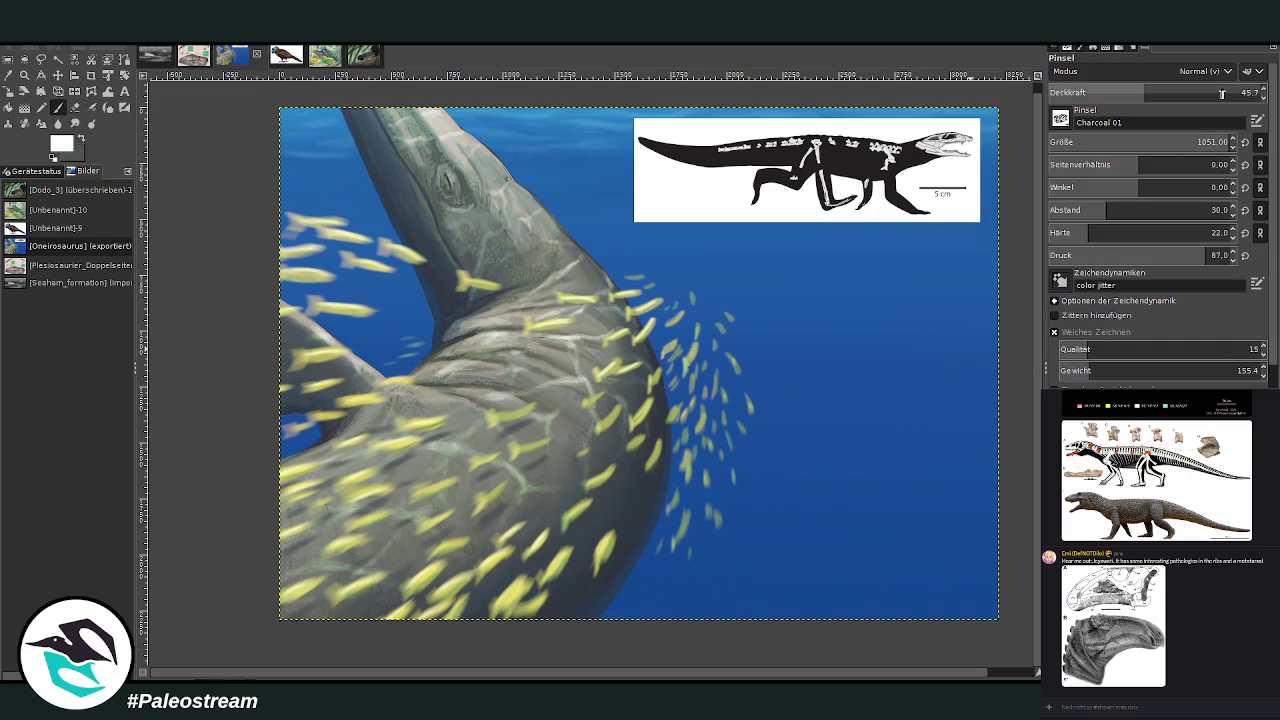
{"action": "left_click_drag", "start_coordinate": [1221, 93], "coordinate": [1262, 93]}
{"action": "left_click", "coordinate": [1090, 212]}
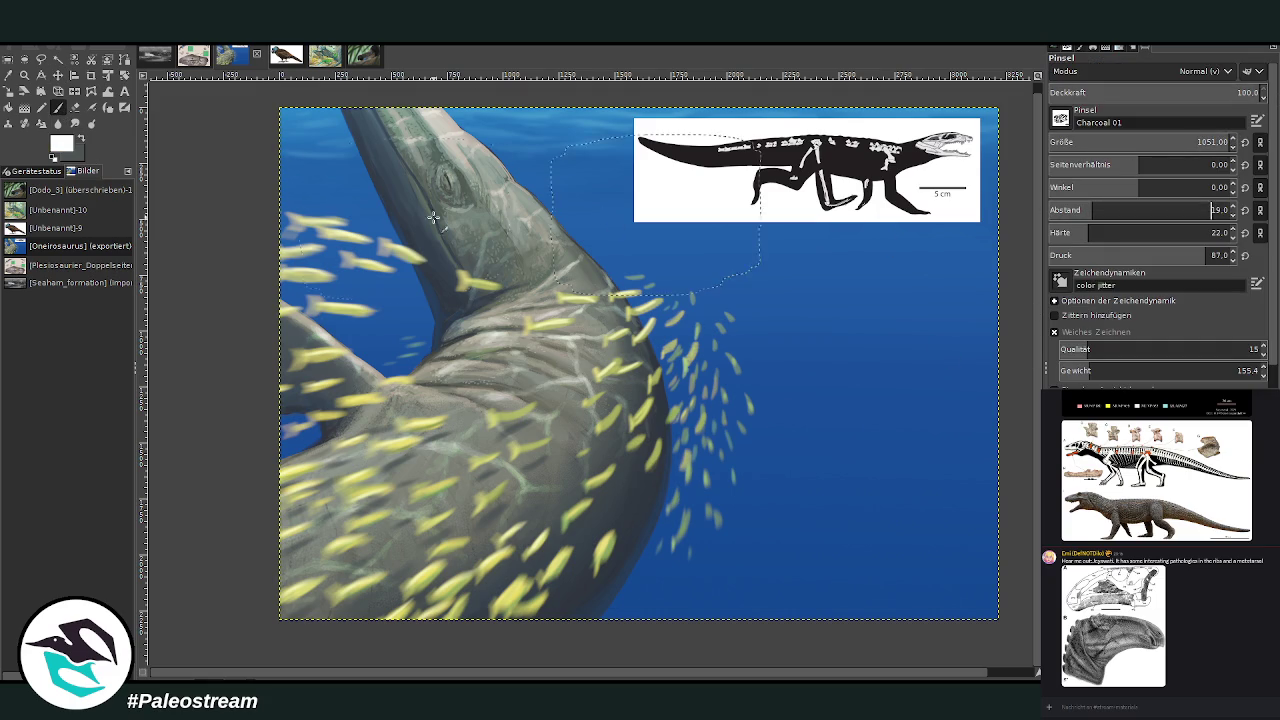
{"action": "left_click_drag", "start_coordinate": [420, 210], "coordinate": [560, 180]}
{"action": "left_click_drag", "start_coordinate": [1210, 232], "coordinate": [1277, 255]}
{"action": "mouse_move", "coordinate": [600, 280]}
{"action": "left_mouse_down"}
{"action": "mouse_move", "coordinate": [420, 580]}
{"action": "mouse_move", "coordinate": [855, 340]}
{"action": "mouse_move", "coordinate": [660, 167]}
{"action": "mouse_move", "coordinate": [343, 129]}
{"action": "left_mouse_up"}
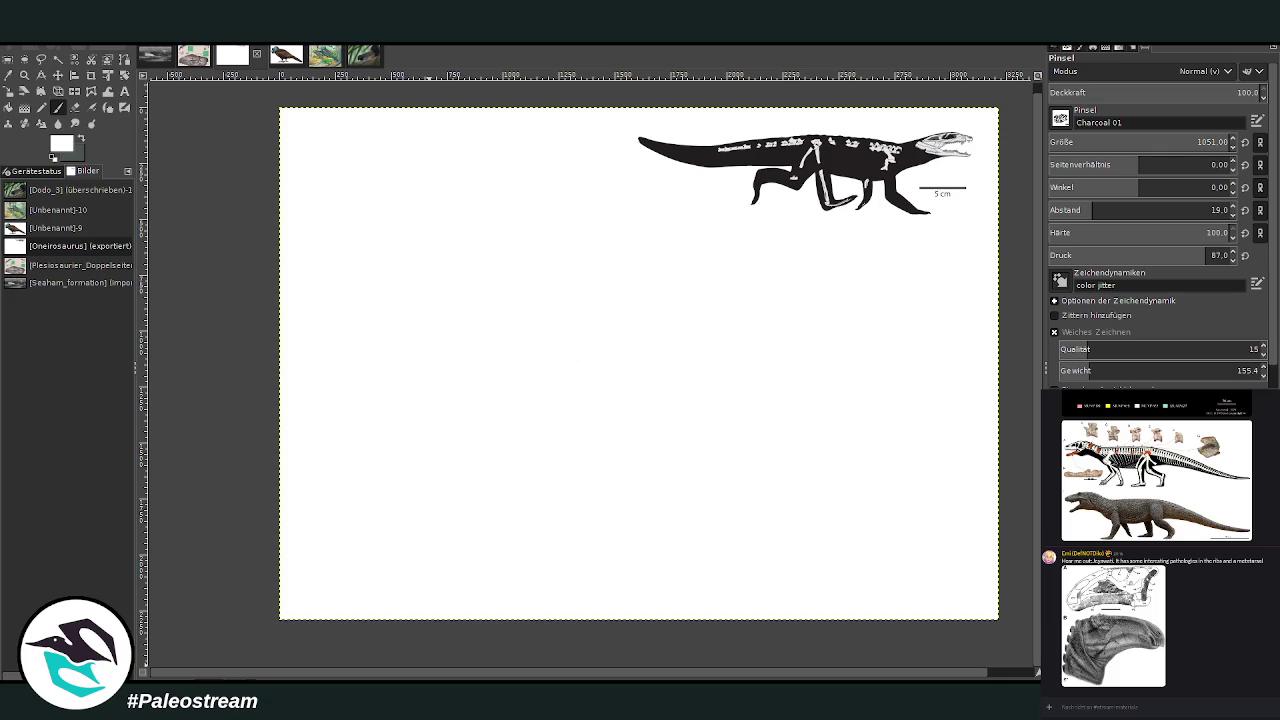
{"action": "left_click", "coordinate": [1205, 632]}
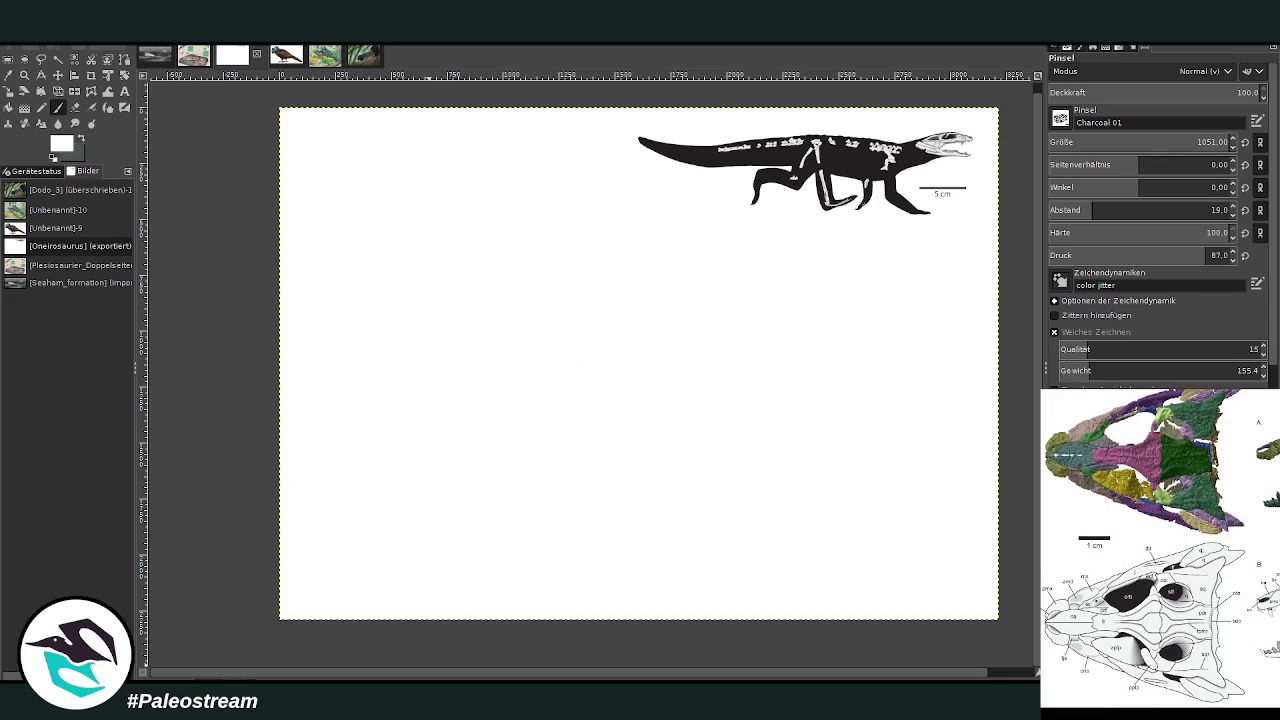
Paste the skull figure, scale it to 1077×810, and place it at the right edge
{"action": "key", "text": "Escape"}
{"action": "key", "text": "ctrl+v"}
{"action": "left_click_drag", "start_coordinate": [440, 600], "coordinate": [520, 447]}
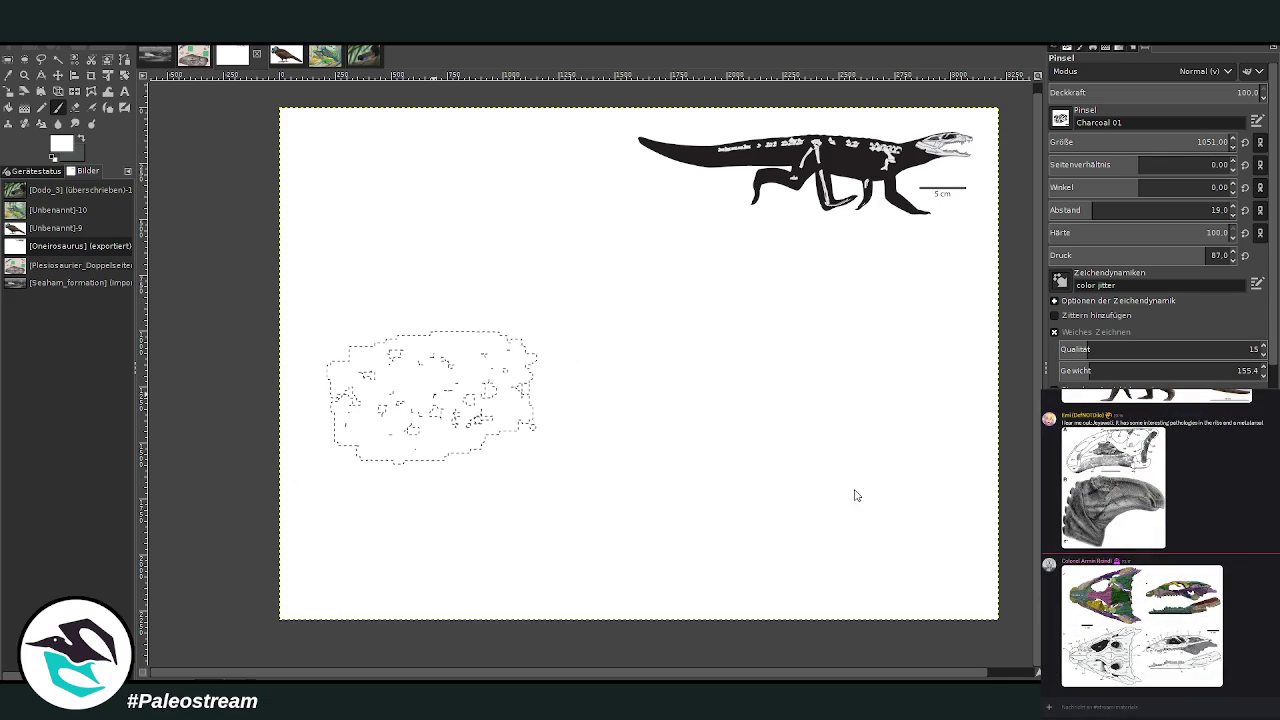
{"action": "key", "text": "ctrl+v"}
{"action": "left_click", "coordinate": [8, 91]}
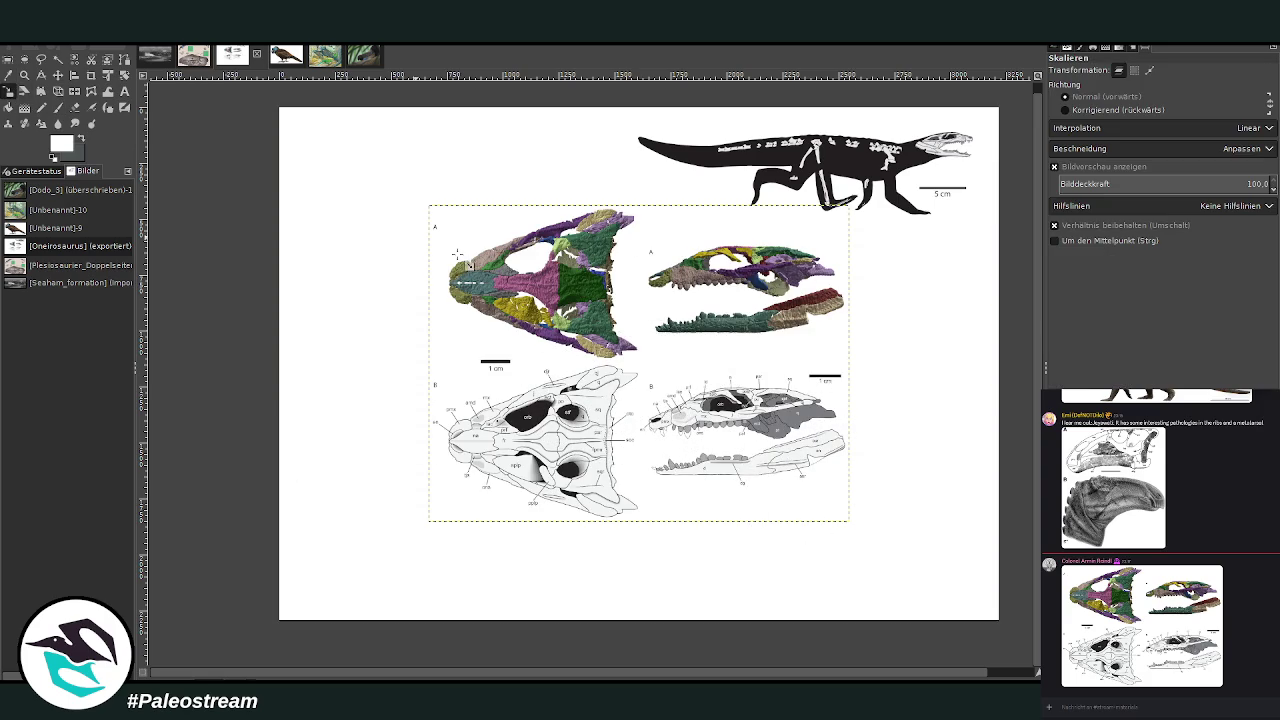
{"action": "left_click_drag", "start_coordinate": [430, 520], "coordinate": [608, 405]}
{"action": "left_click_drag", "start_coordinate": [742, 325], "coordinate": [893, 318]}
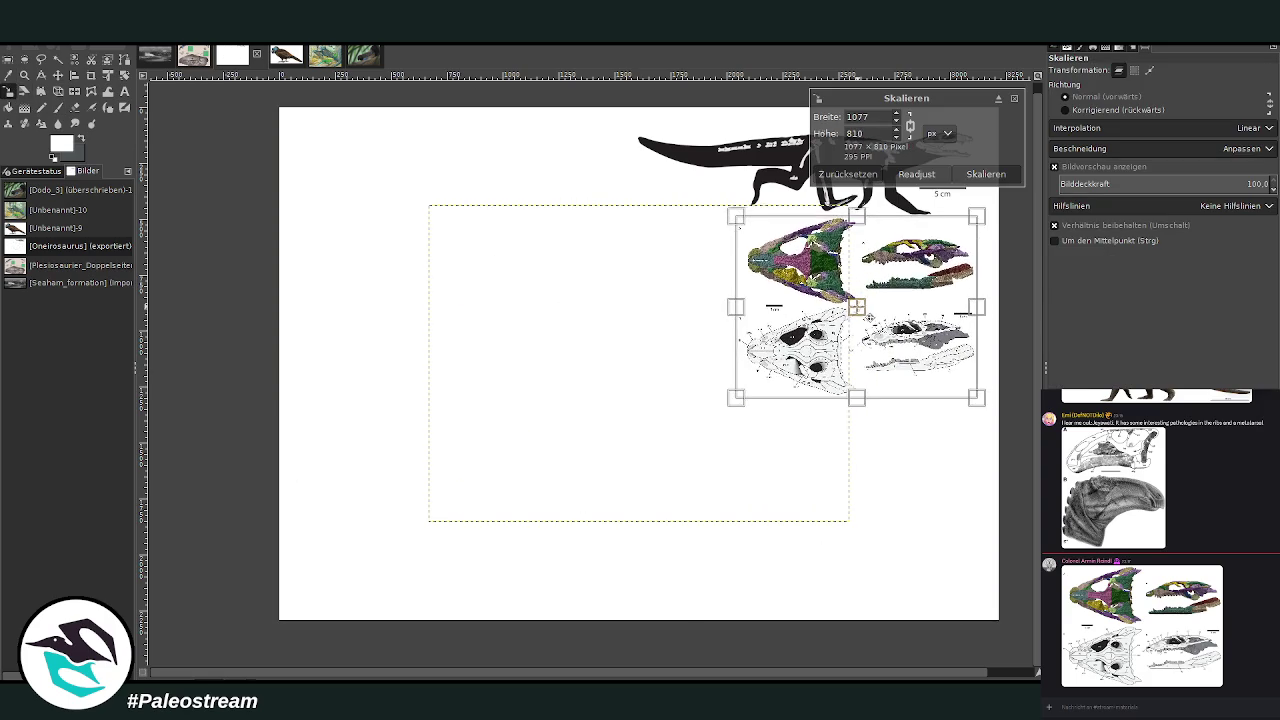
{"action": "left_click", "coordinate": [985, 175]}
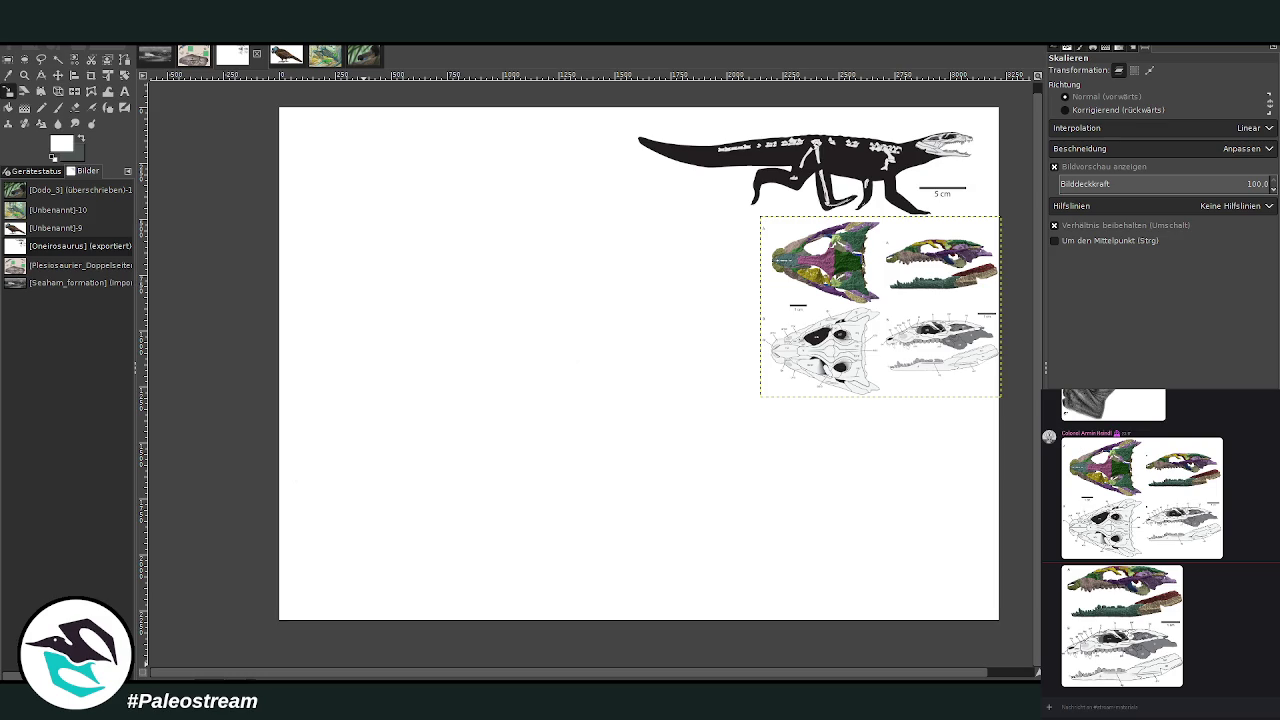
{"action": "key", "text": "ctrl+v"}
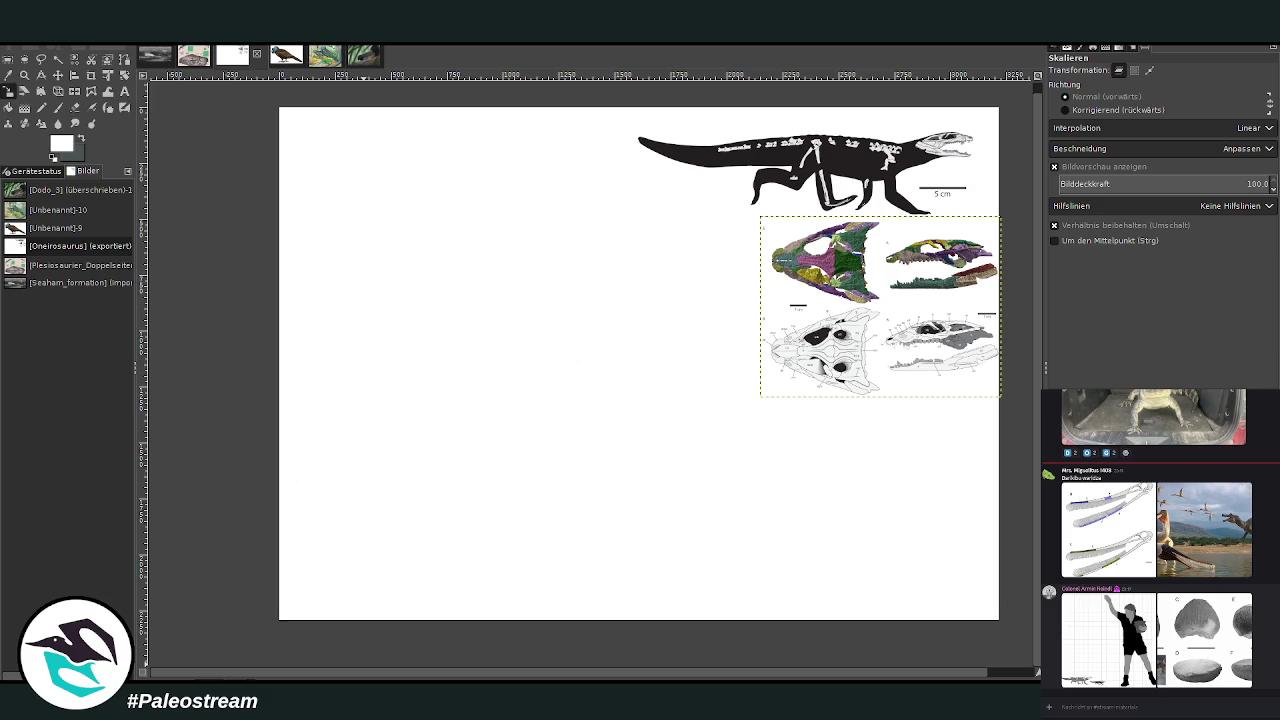
{"action": "left_click", "coordinate": [1096, 649]}
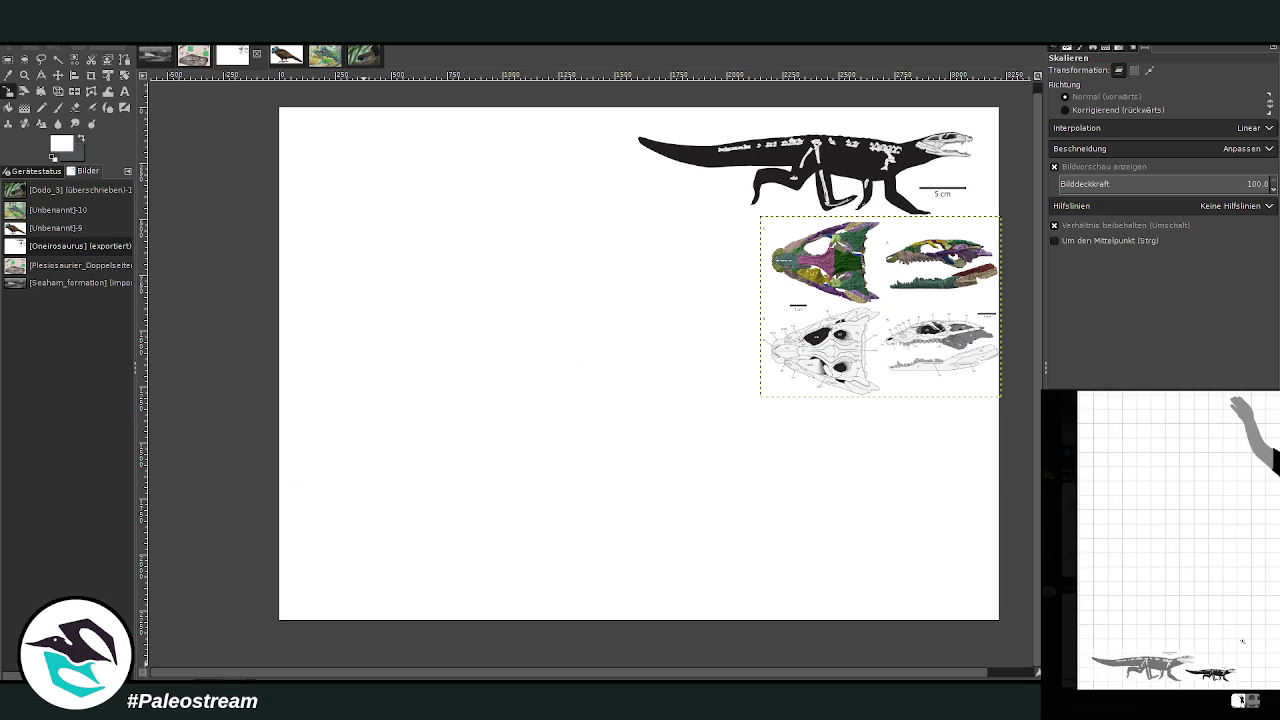
{"action": "left_click", "coordinate": [1240, 700]}
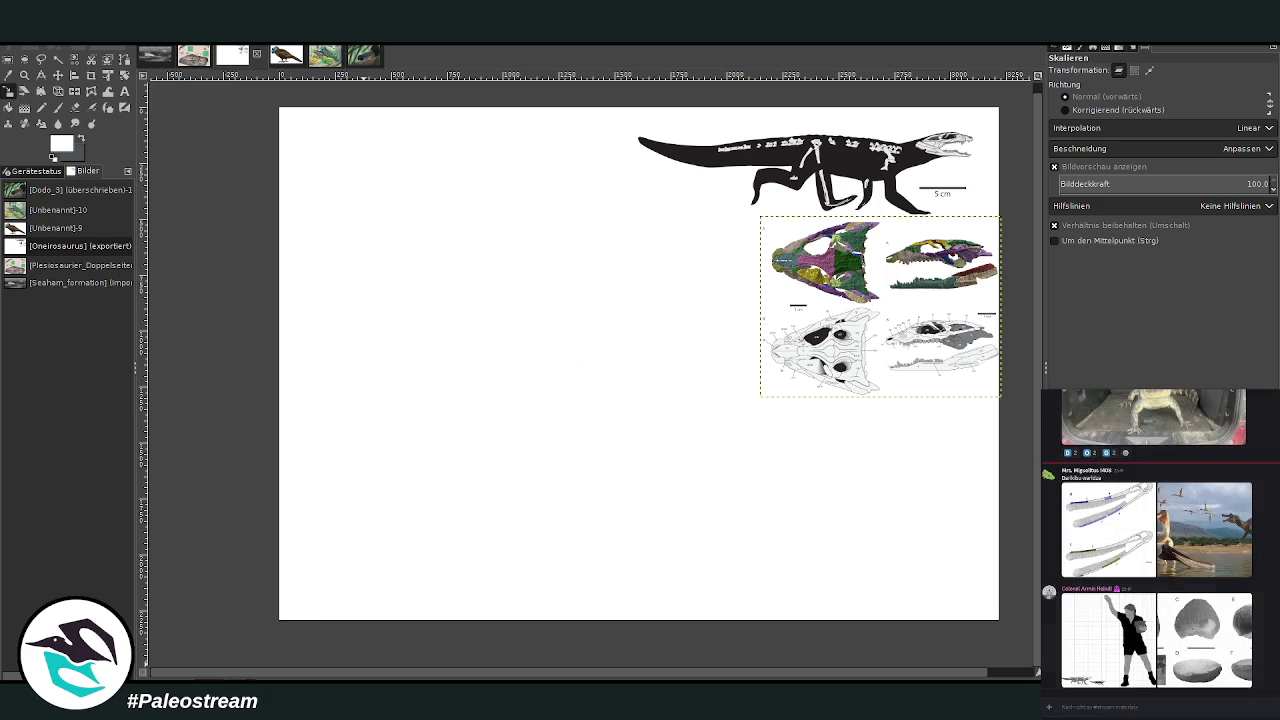
{"action": "left_click", "coordinate": [1202, 645]}
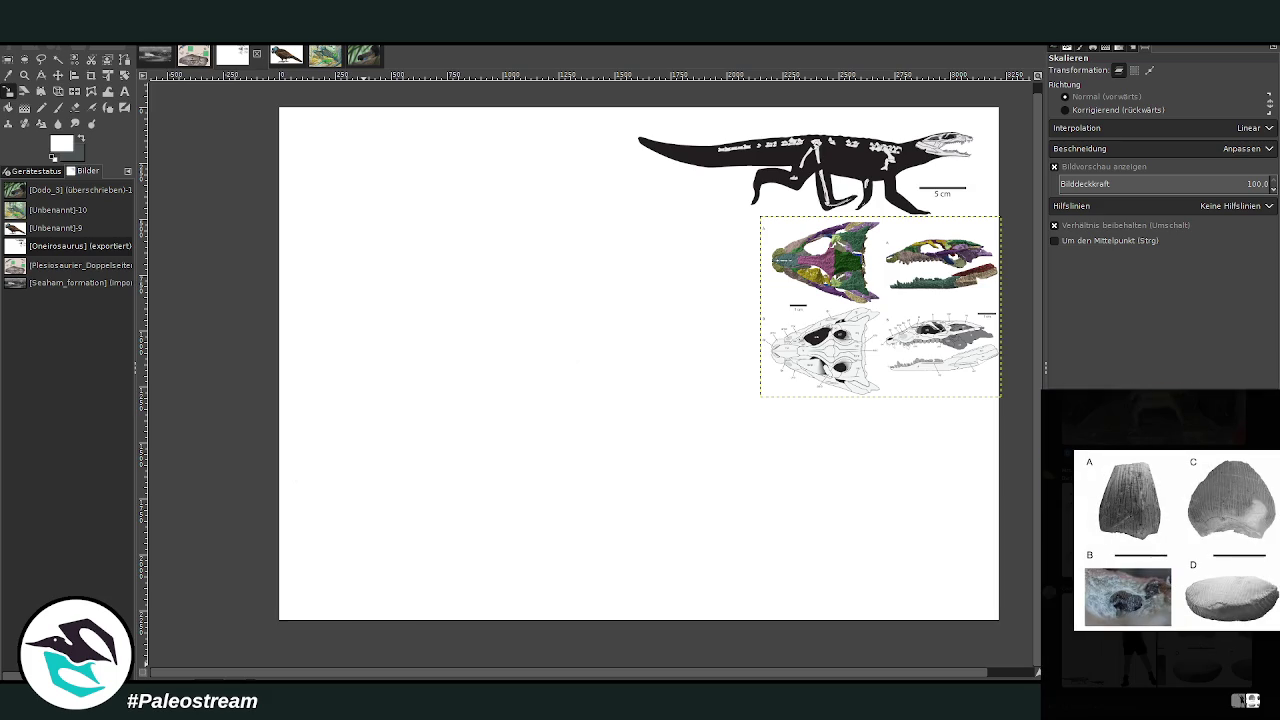
{"action": "left_click", "coordinate": [1240, 700]}
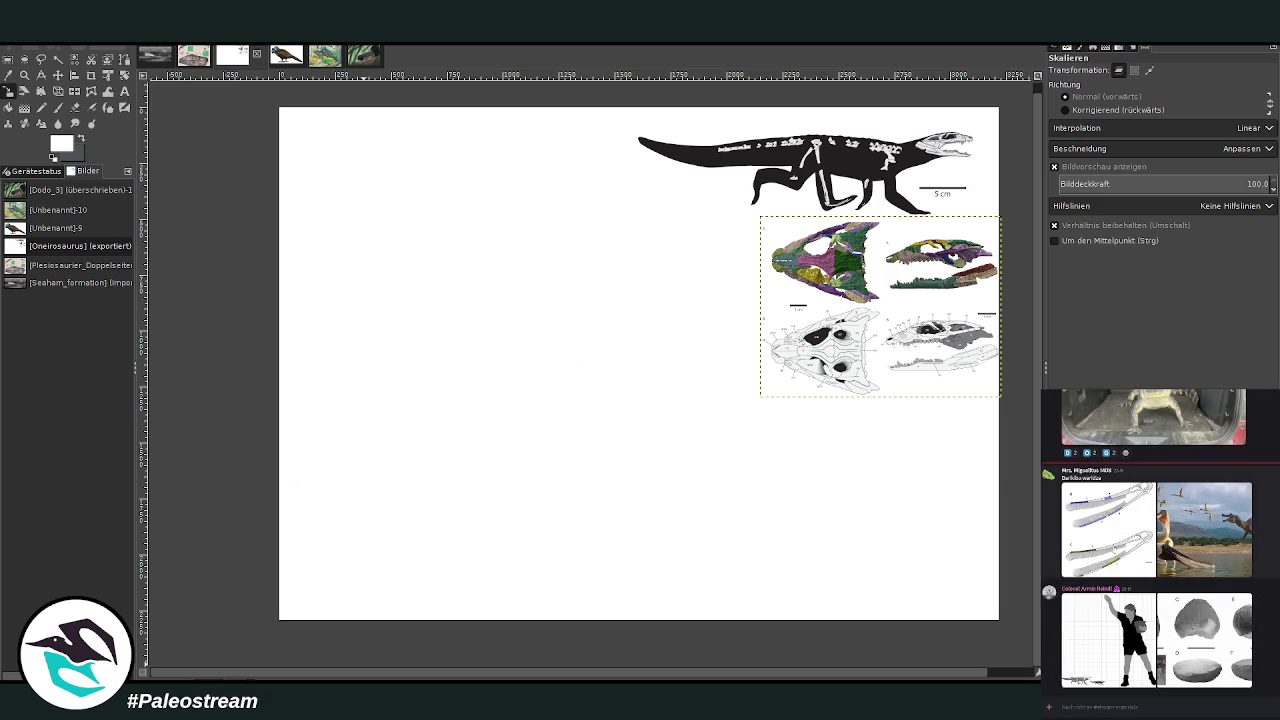
{"action": "left_click", "coordinate": [1108, 548]}
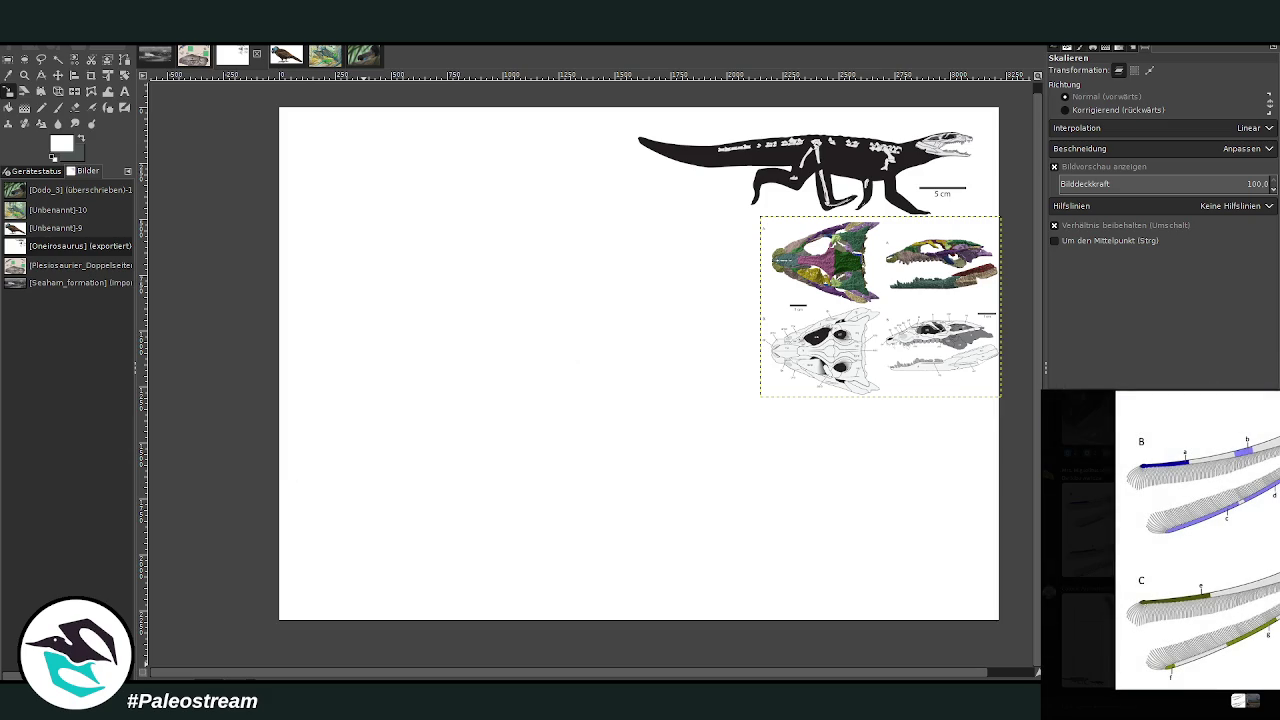
{"action": "key", "text": "Escape"}
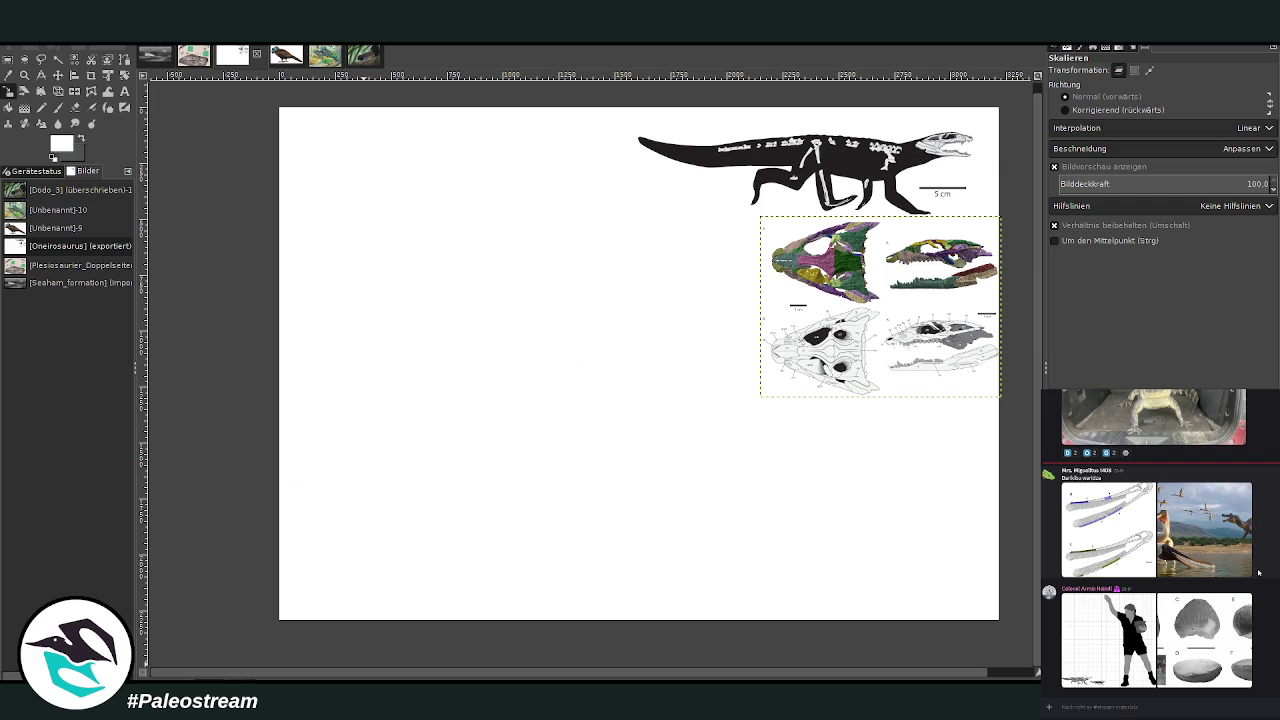
{"action": "left_click", "coordinate": [1205, 566]}
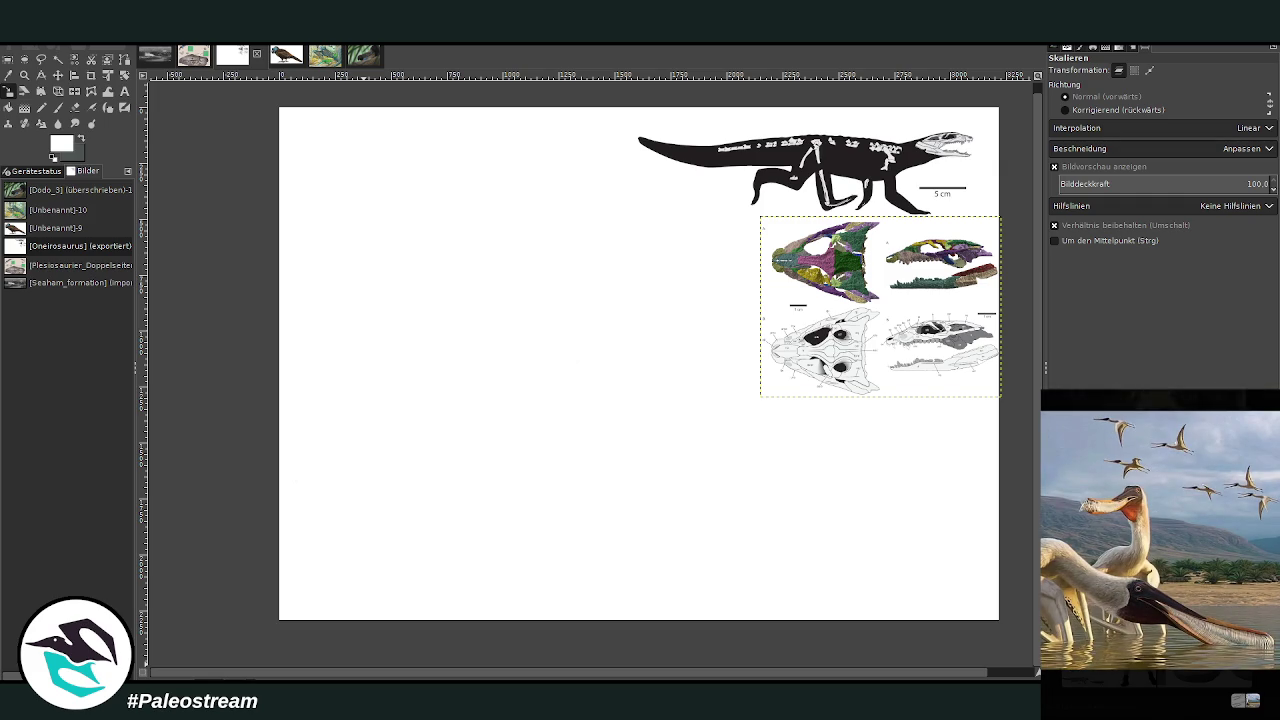
{"action": "key", "text": "Escape"}
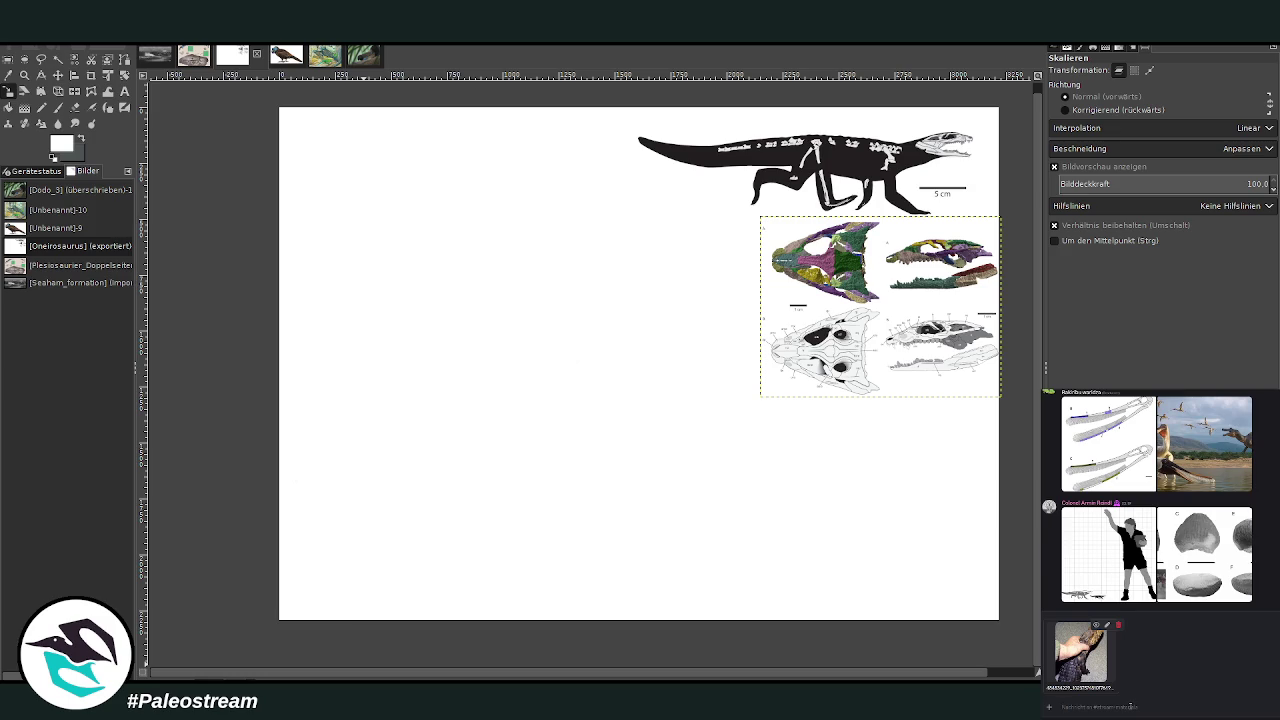
Post the crocodile photo in the chat, start a new message, and scroll the canvas right
{"action": "key", "text": "Return"}
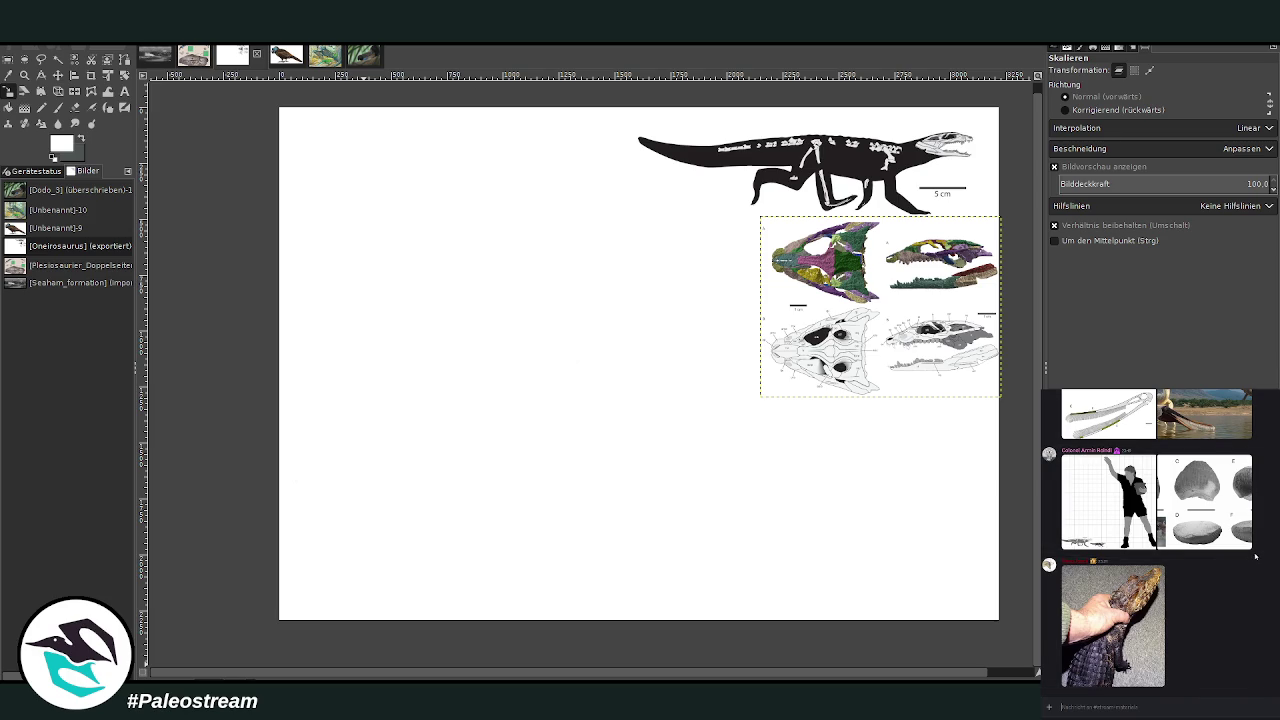
{"action": "left_click", "coordinate": [1061, 706]}
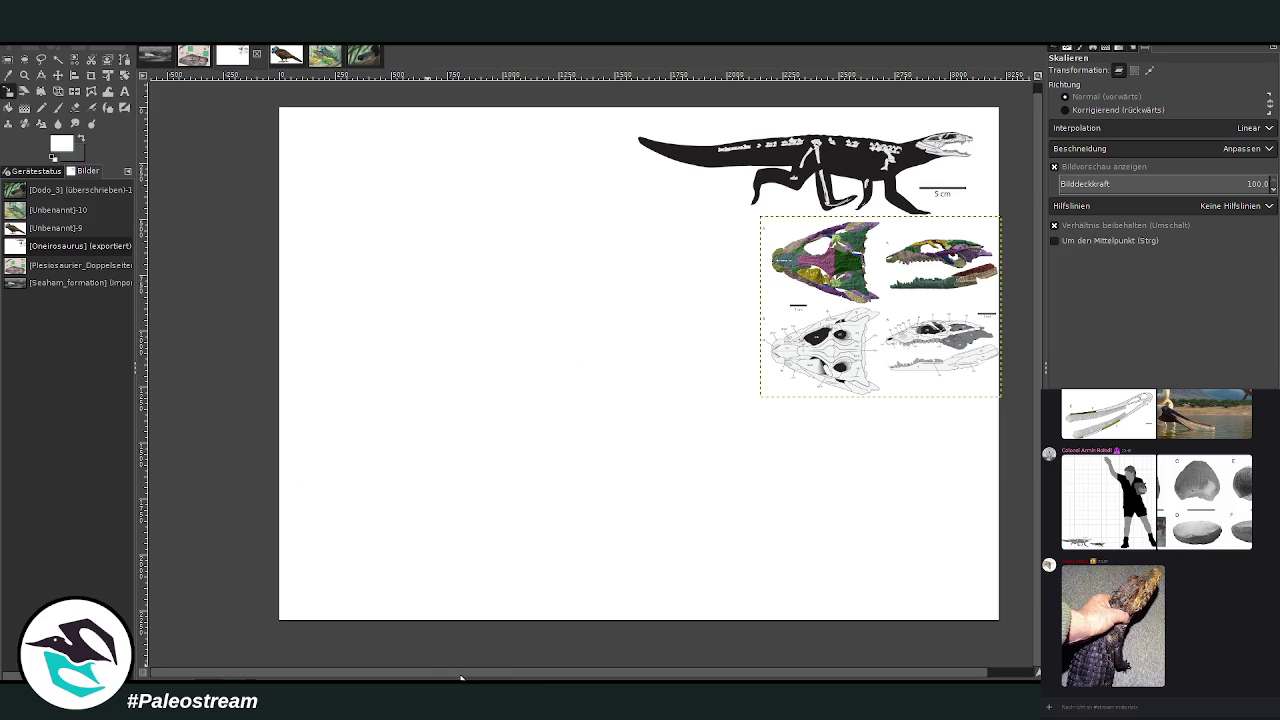
{"action": "scroll", "coordinate": [545, 678], "scroll_direction": "right", "scroll_amount": 2}
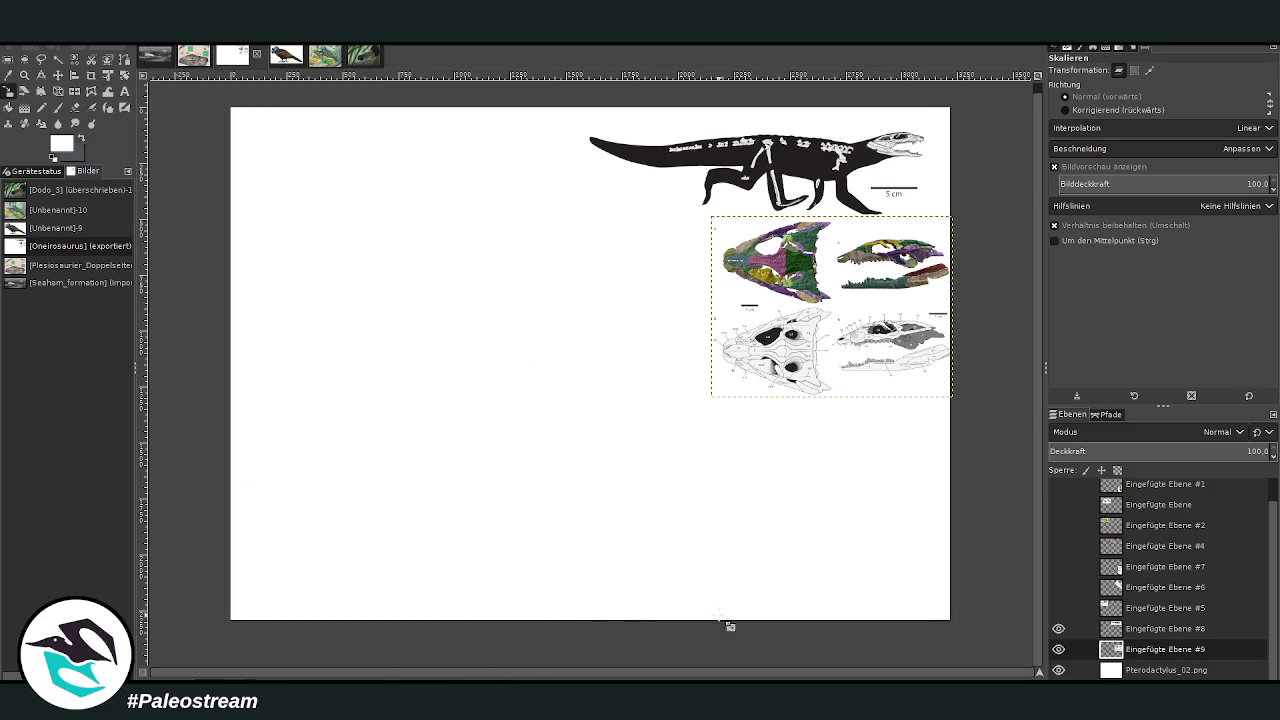
Rotate the Pterodactylus_02.png page layer by 90 degrees to portrait
{"action": "double_click", "coordinate": [1146, 671]}
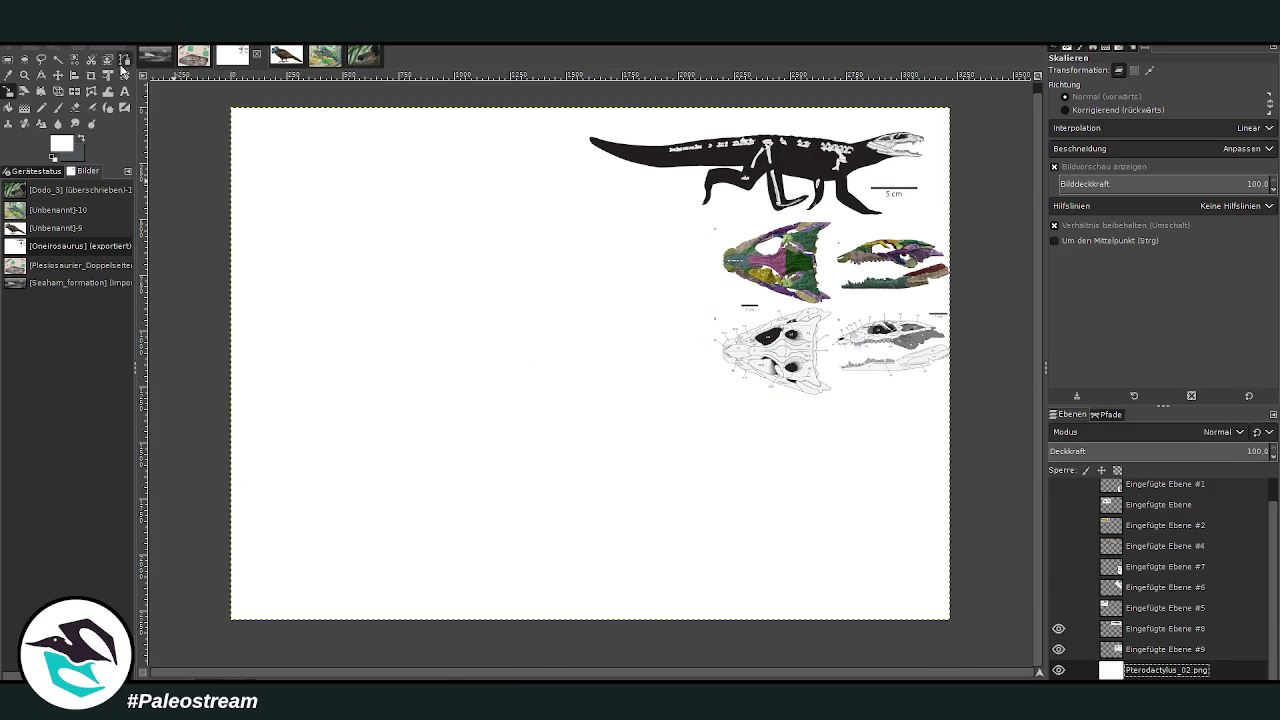
{"action": "left_click", "coordinate": [124, 75]}
{"action": "left_click", "coordinate": [440, 200]}
{"action": "left_click_drag", "start_coordinate": [942, 131], "coordinate": [1002, 133]}
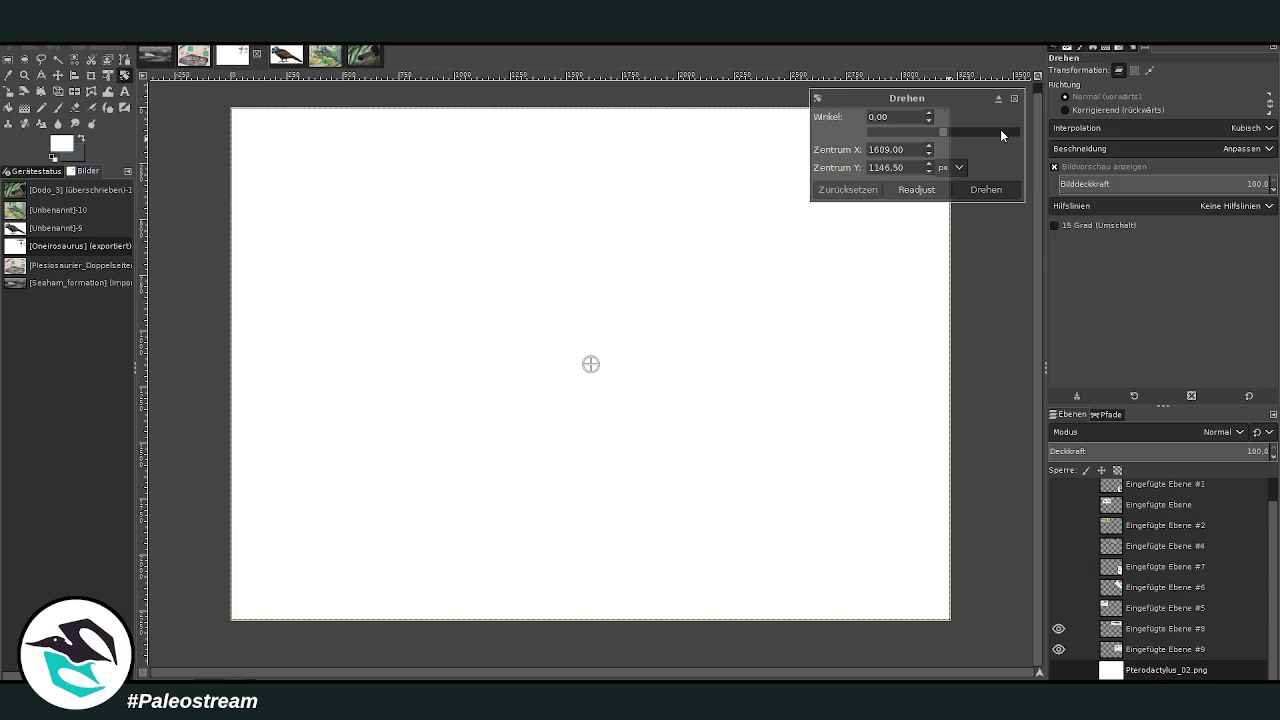
{"action": "left_click", "coordinate": [986, 189]}
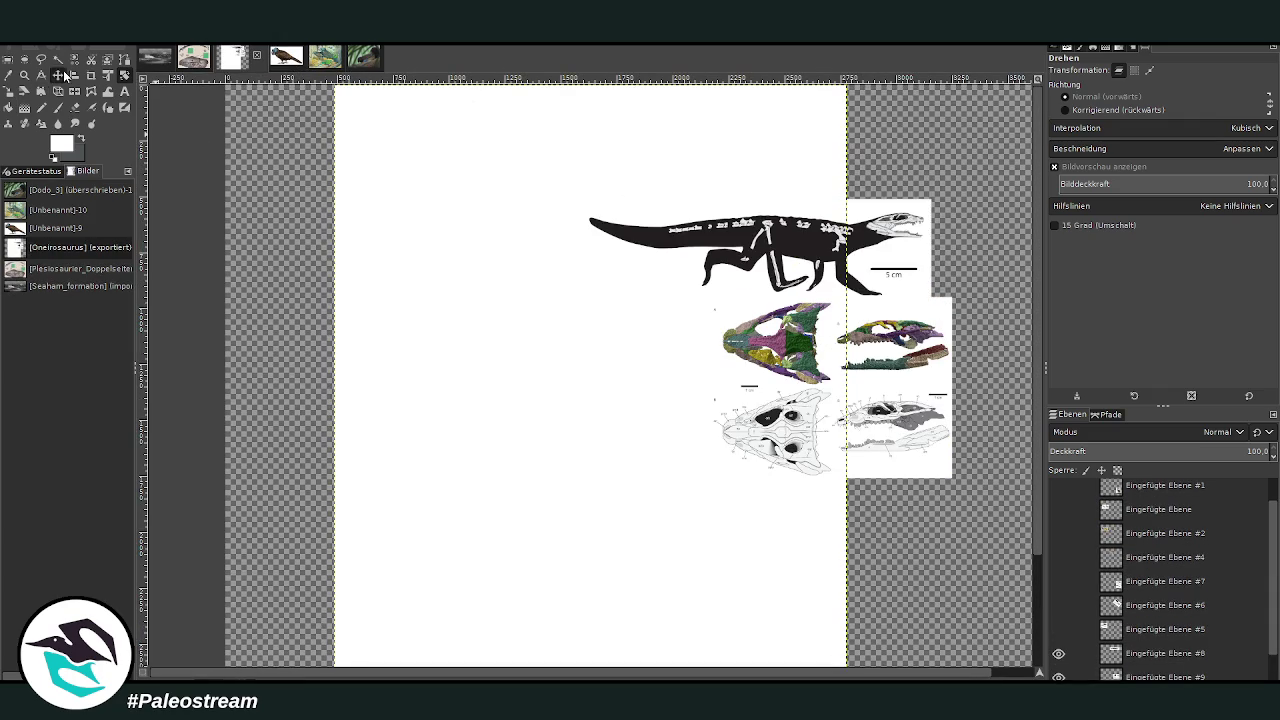
Move the crocodile skeleton up-left and the skull plate up beneath it
{"action": "left_click", "coordinate": [58, 75]}
{"action": "left_click_drag", "start_coordinate": [778, 255], "coordinate": [672, 193]}
{"action": "left_click_drag", "start_coordinate": [803, 363], "coordinate": [690, 312]}
{"action": "left_click", "coordinate": [690, 312]}
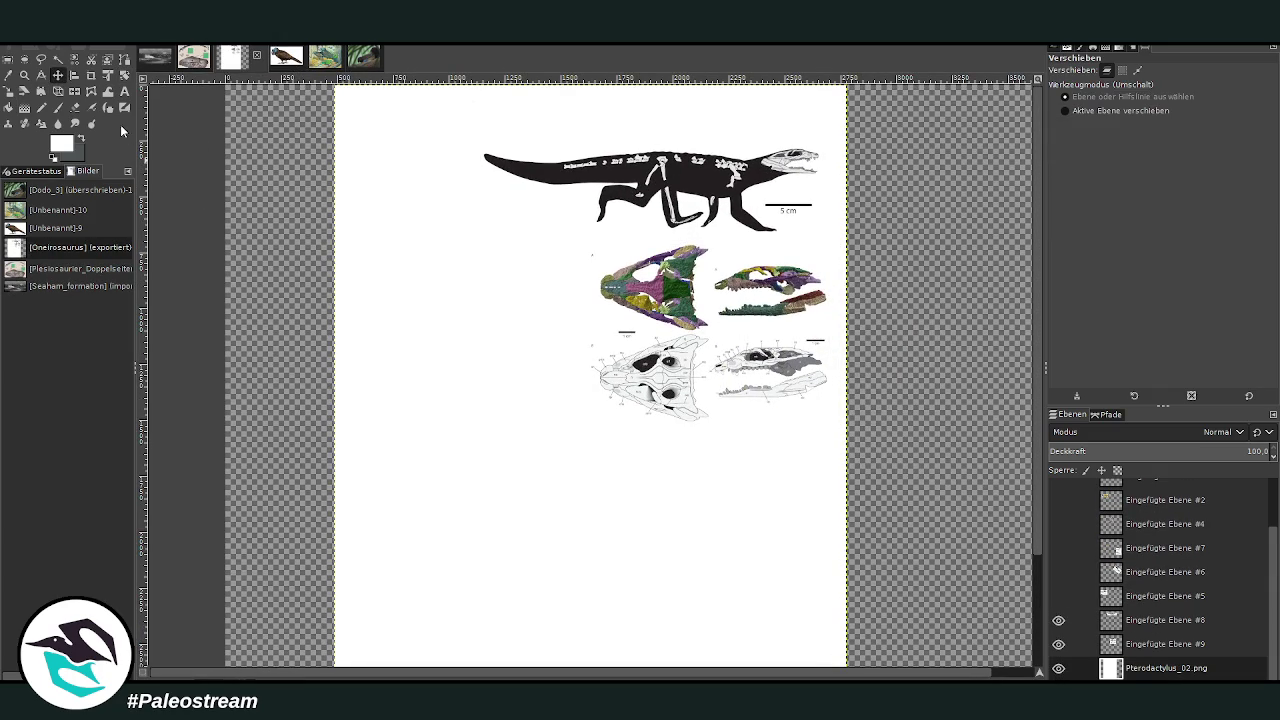
Crop the canvas to the page region
{"action": "left_click", "coordinate": [93, 77]}
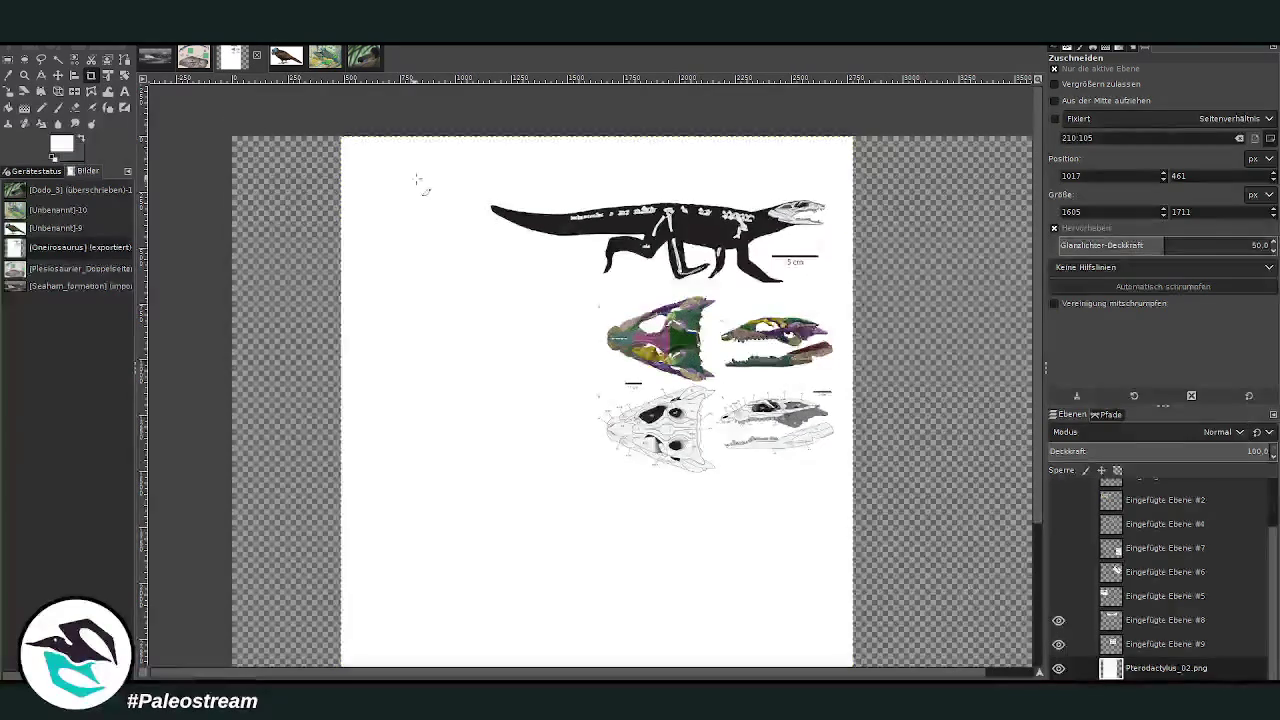
{"action": "mouse_move", "coordinate": [342, 132]}
{"action": "left_mouse_down"}
{"action": "mouse_move", "coordinate": [765, 666]}
{"action": "mouse_move", "coordinate": [852, 666]}
{"action": "left_mouse_up"}
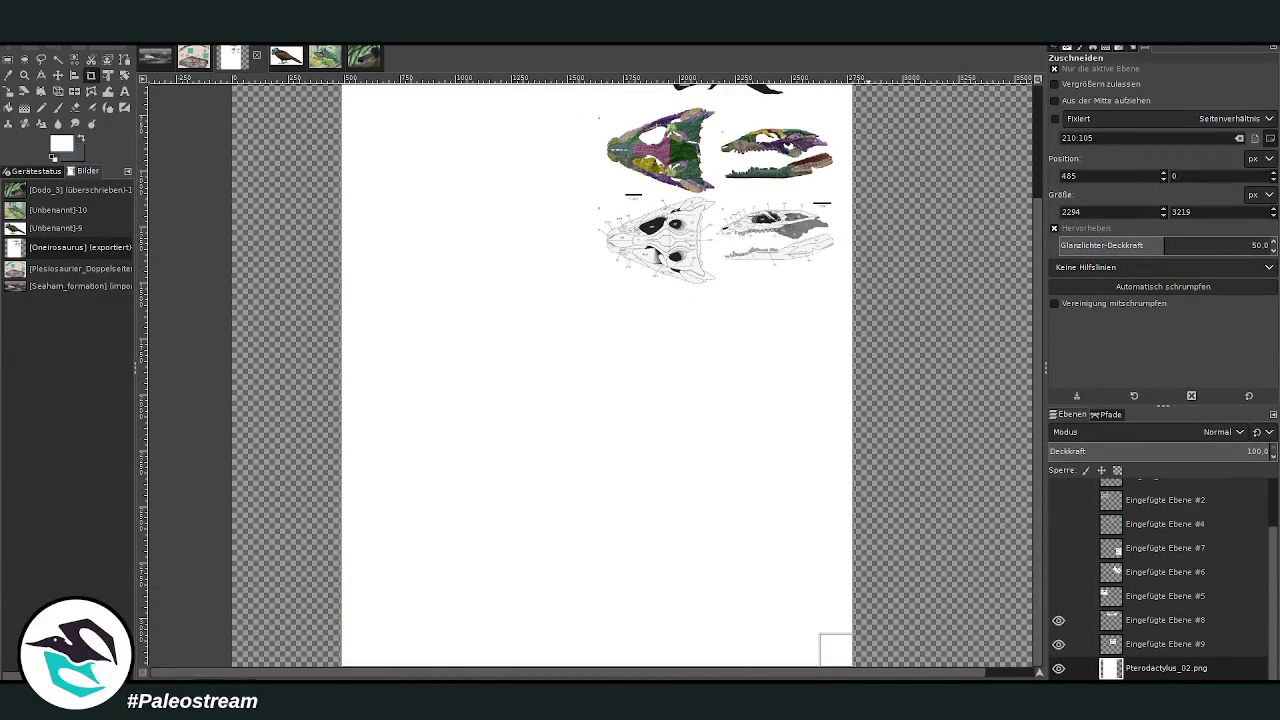
{"action": "left_click", "coordinate": [597, 402]}
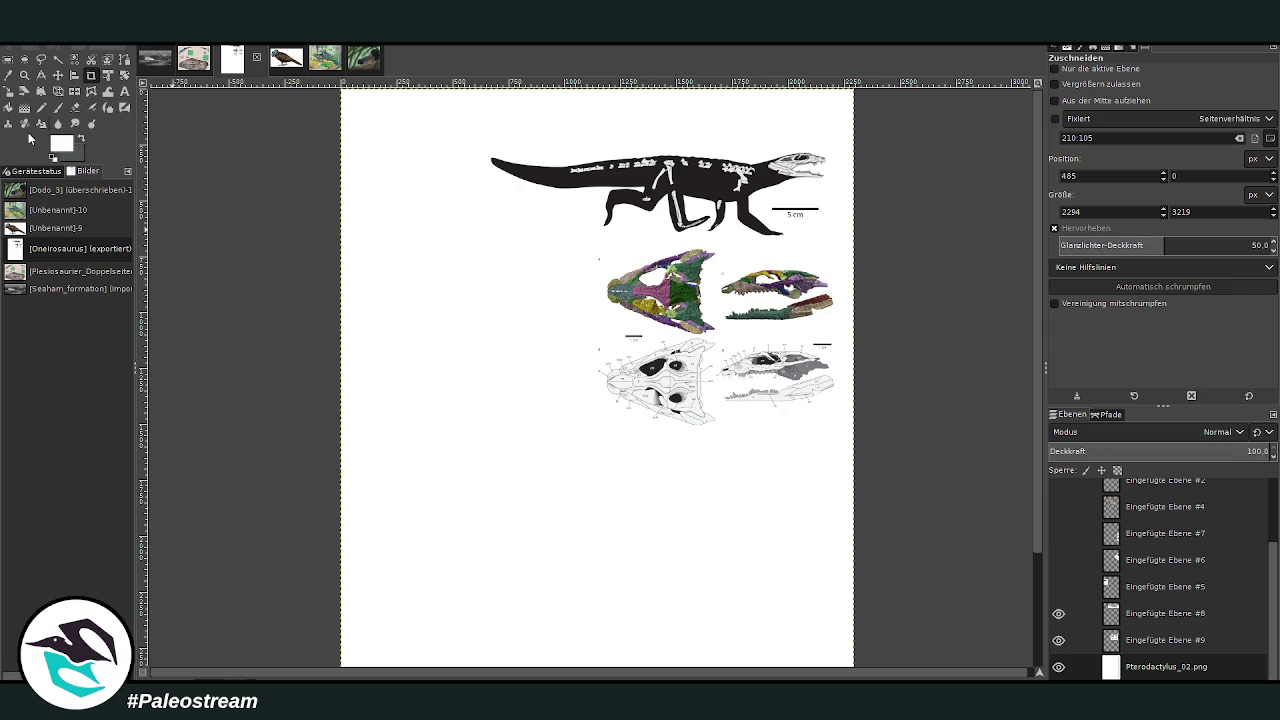
Swap colours and bucket-fill the empty page area dark grey
{"action": "left_click", "coordinate": [83, 142]}
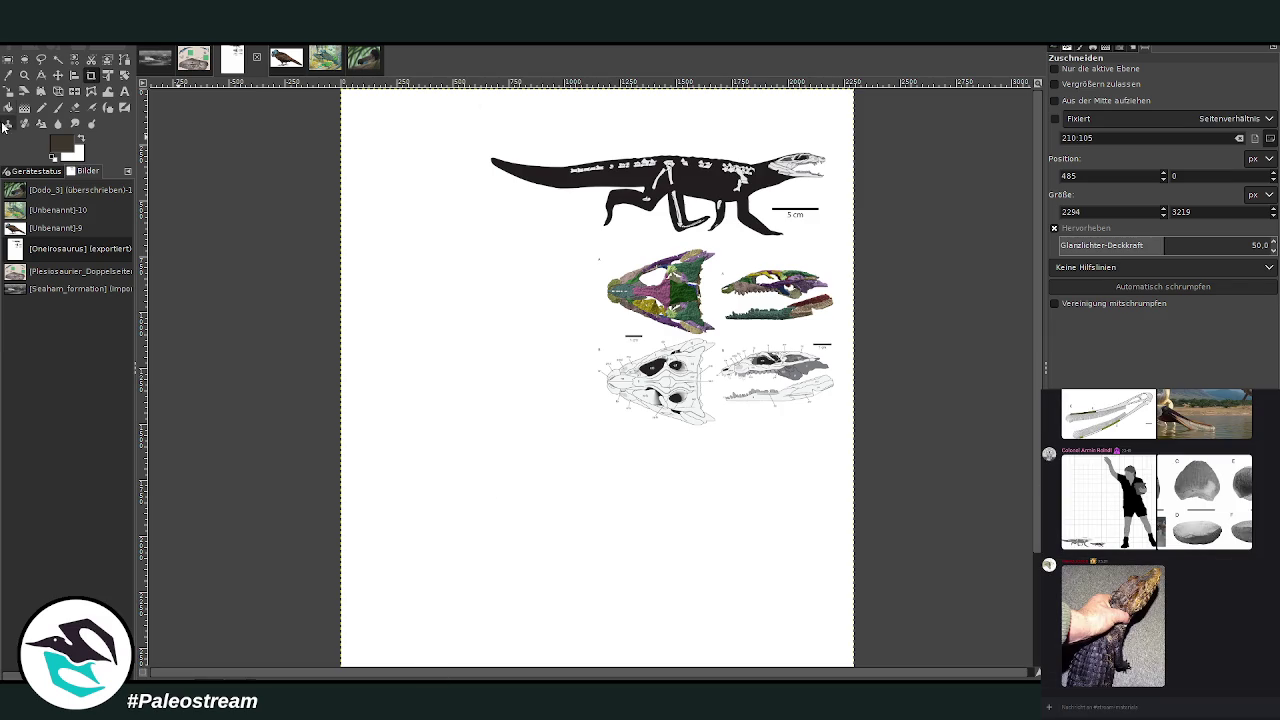
{"action": "left_click", "coordinate": [10, 108]}
{"action": "left_click", "coordinate": [528, 388]}
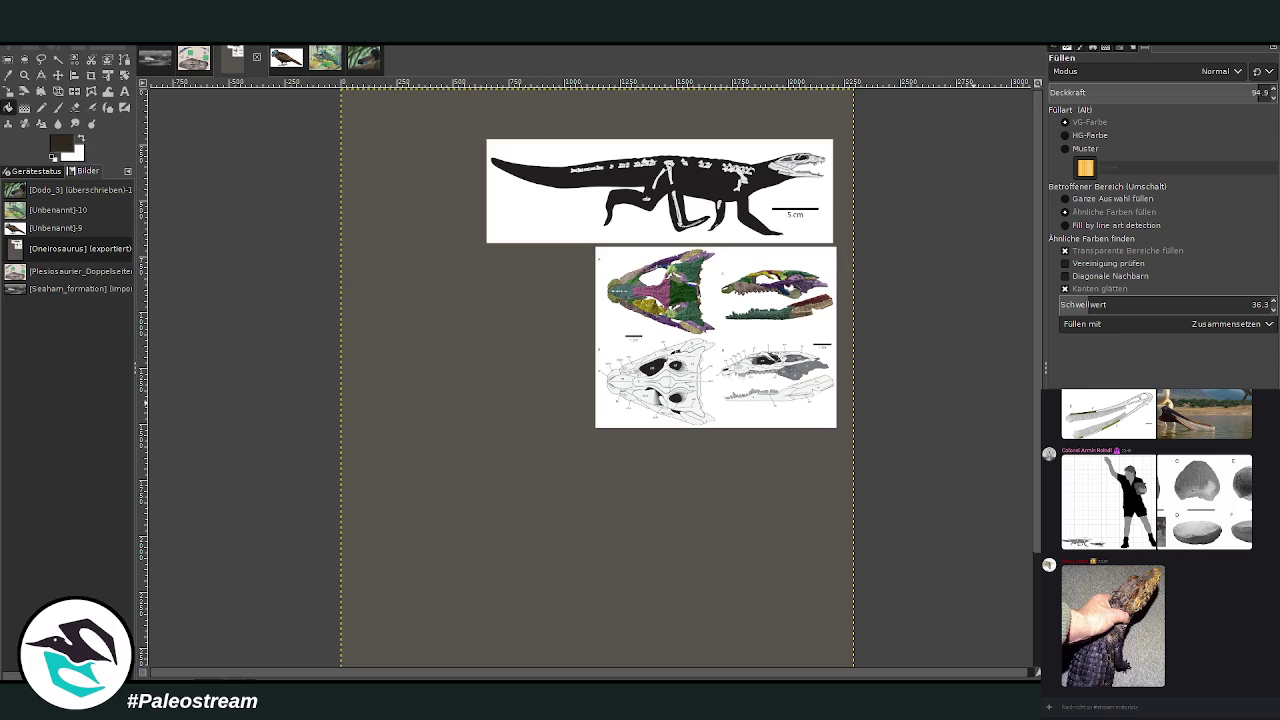
Refill the background dark brown and lay a diagonal dark gradient across it
{"action": "left_click", "coordinate": [527, 447]}
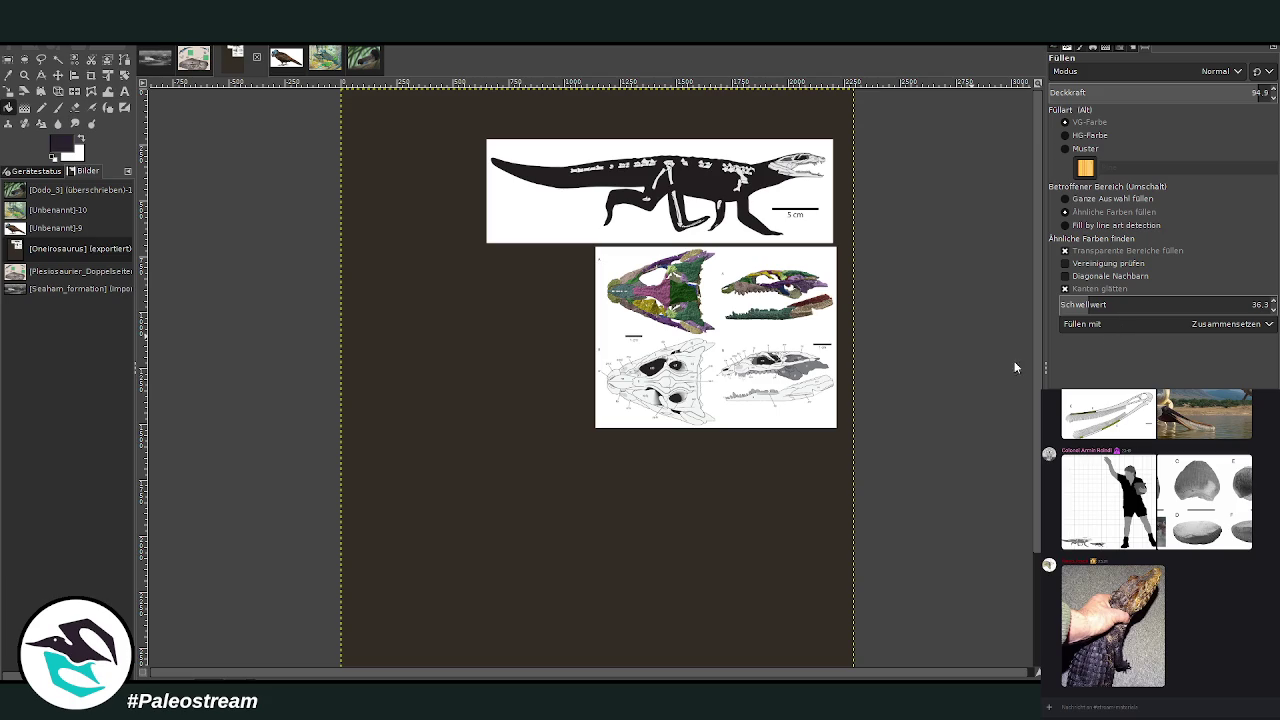
{"action": "key", "text": "d"}
{"action": "left_click", "coordinate": [24, 107]}
{"action": "scroll", "coordinate": [1128, 70], "scroll_direction": "up", "scroll_amount": 5}
{"action": "left_click_drag", "start_coordinate": [474, 550], "coordinate": [834, 248]}
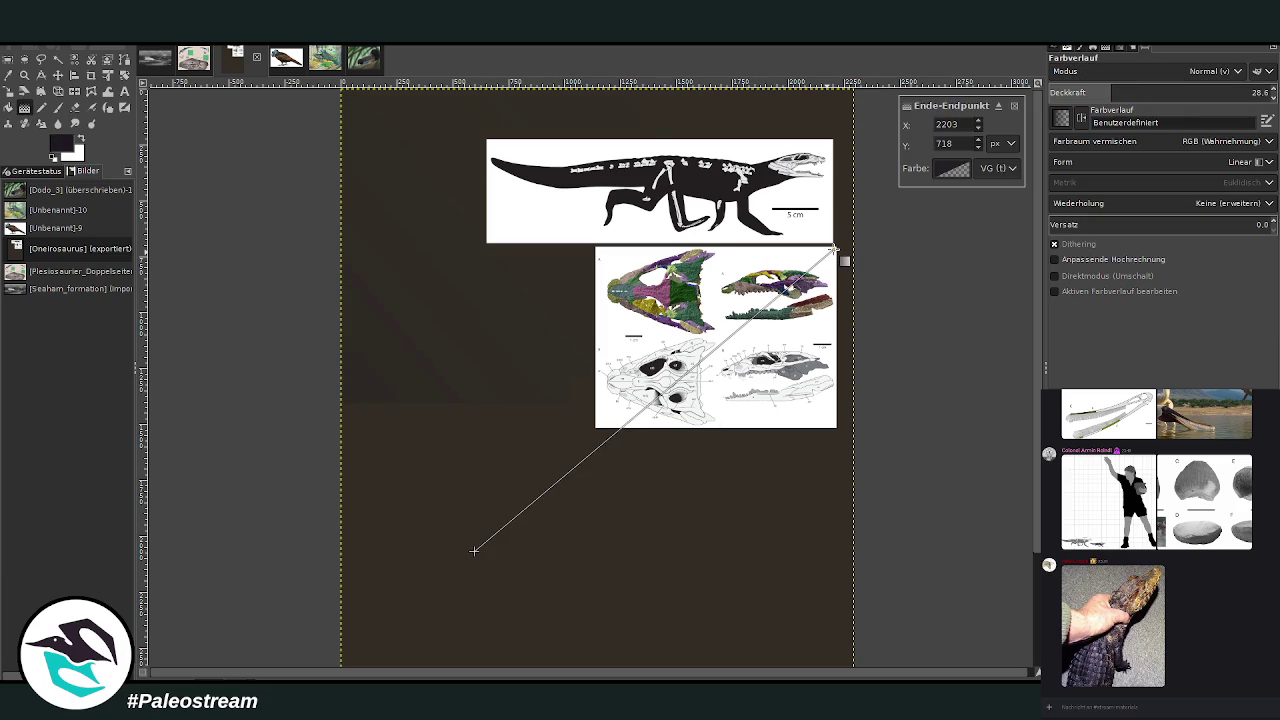
{"action": "key", "text": "Return"}
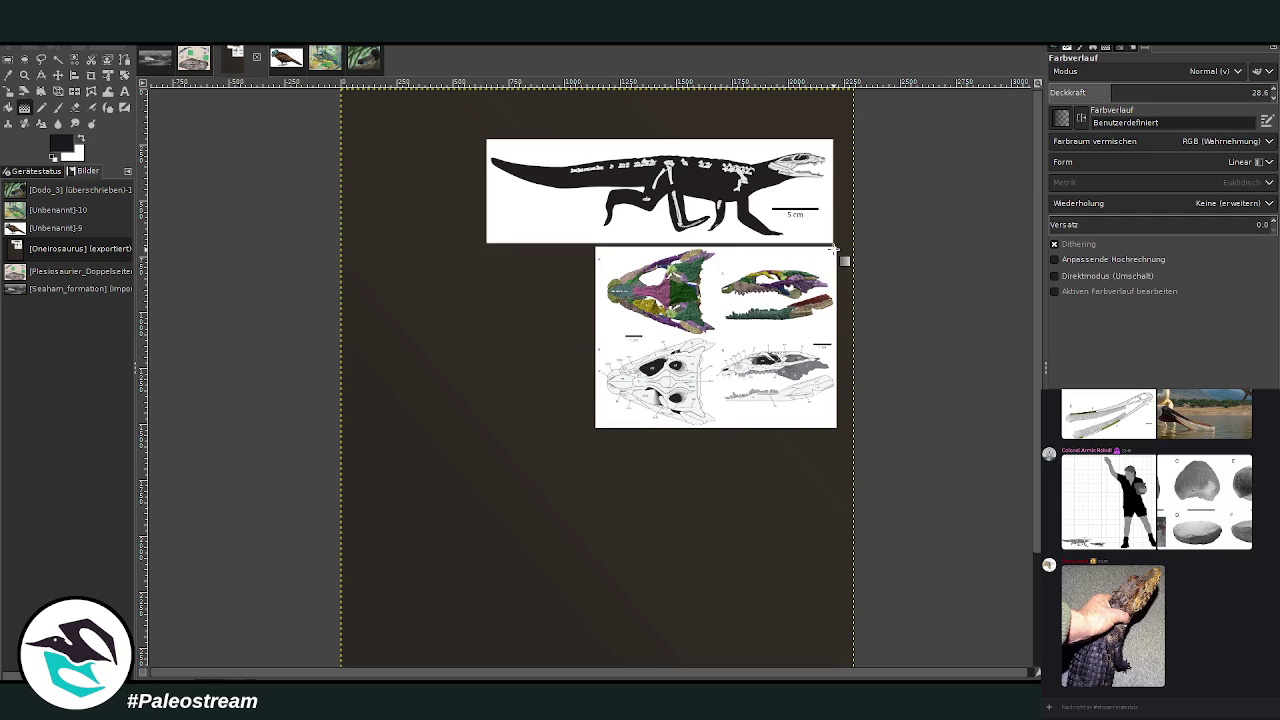
Add two more dark gradients at 22 opacity, from the left edge and upward
{"action": "left_click", "coordinate": [1099, 95]}
{"action": "left_click_drag", "start_coordinate": [340, 470], "coordinate": [714, 287]}
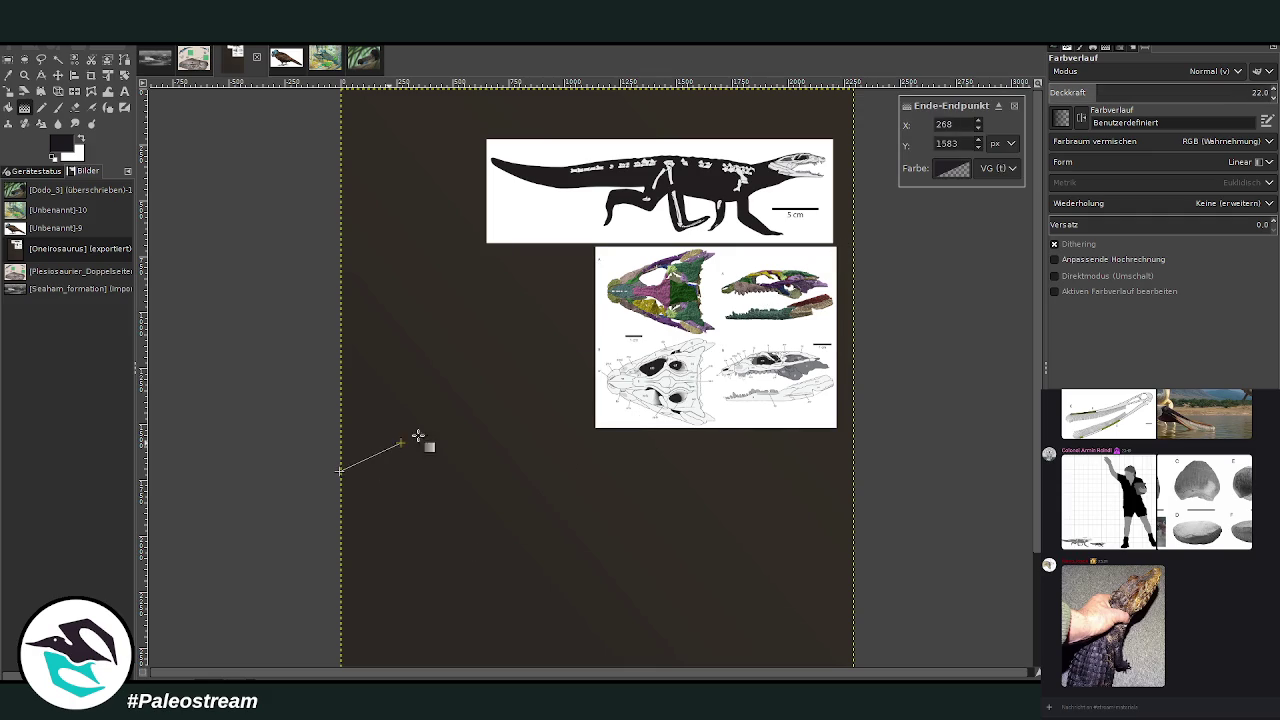
{"action": "key", "text": "Return"}
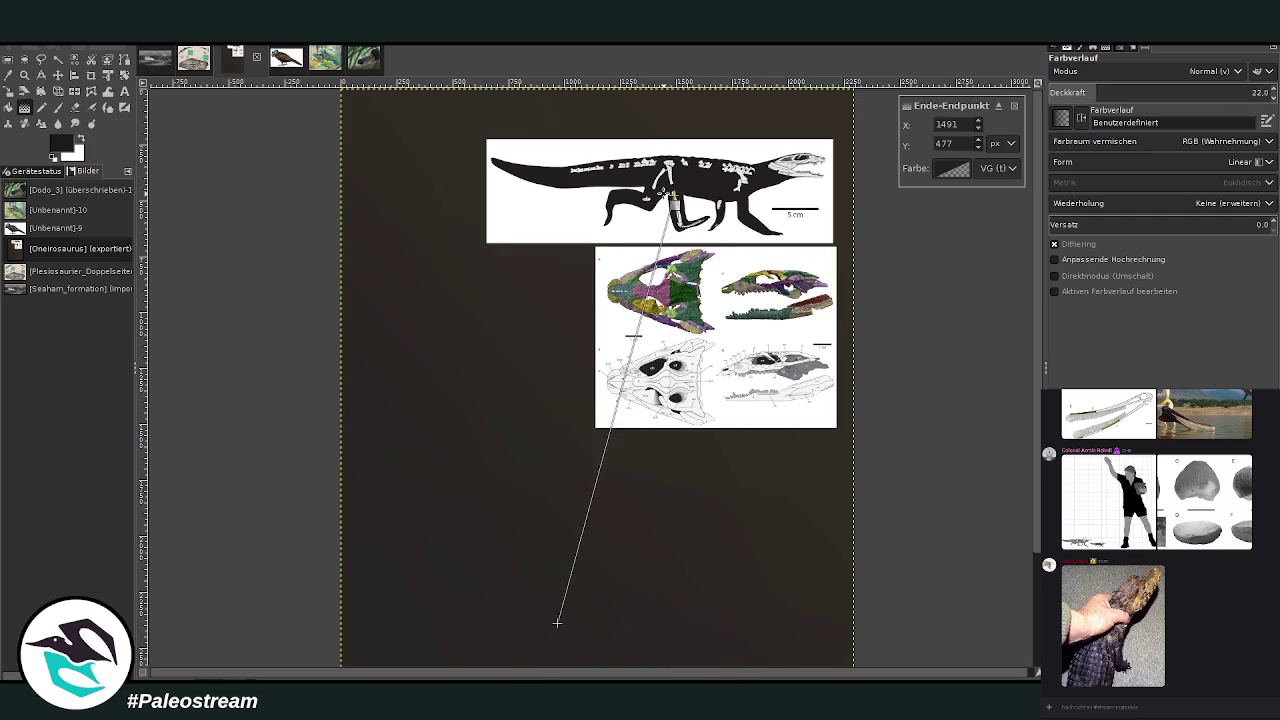
{"action": "key", "text": "Return"}
{"action": "left_click_drag", "start_coordinate": [580, 640], "coordinate": [648, 180]}
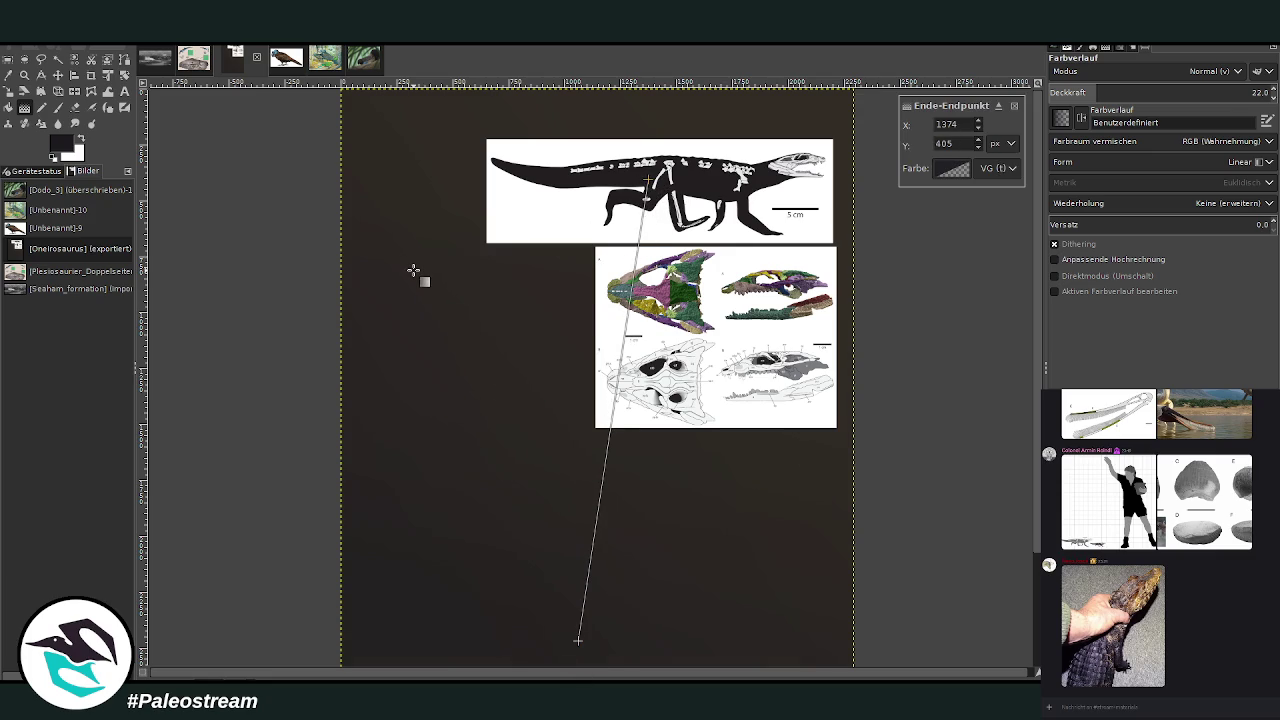
{"action": "key", "text": "Return"}
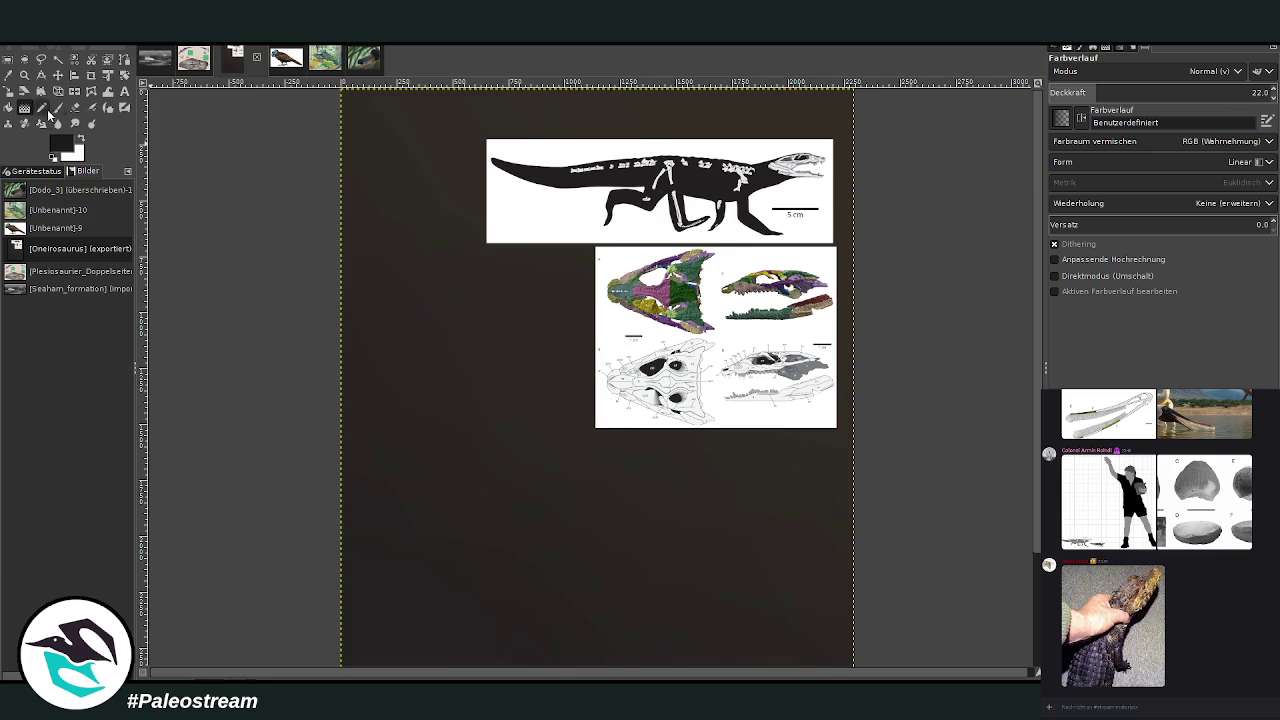
{"action": "left_click", "coordinate": [64, 111]}
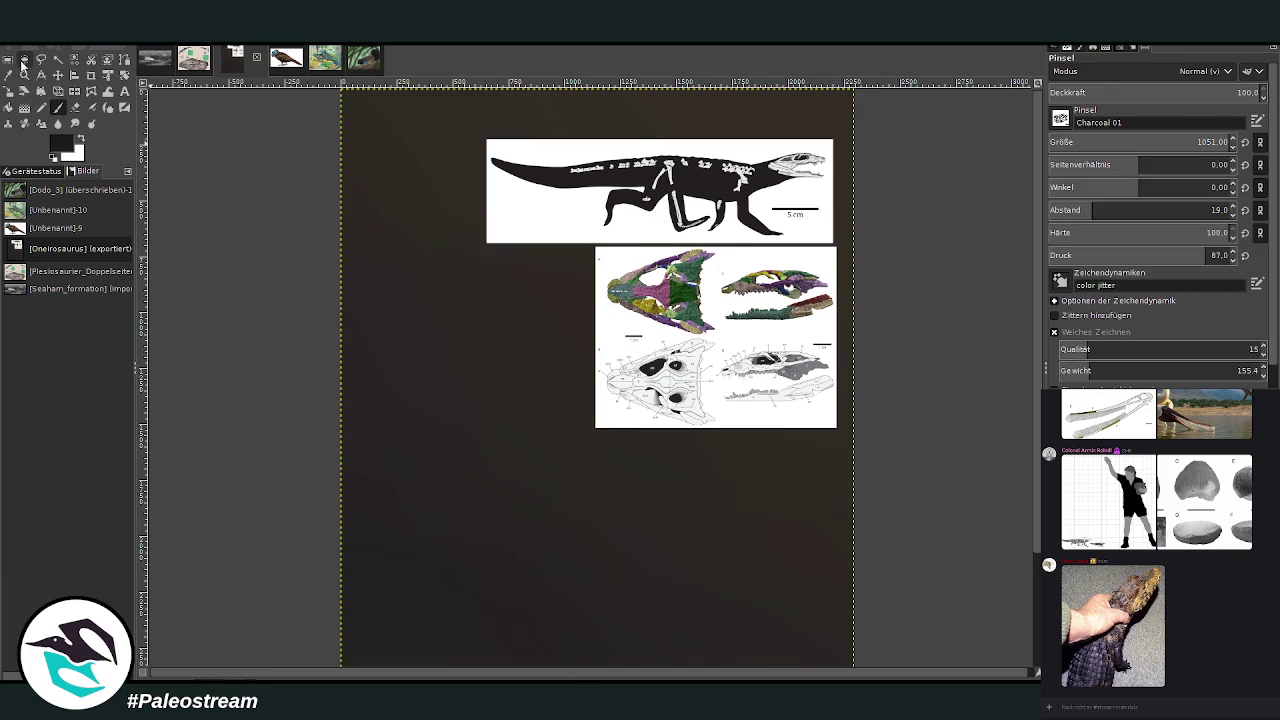
Draw a wide, unconstrained elliptical selection across the lower page
{"action": "left_click", "coordinate": [24, 59]}
{"action": "left_click_drag", "start_coordinate": [409, 197], "coordinate": [771, 406]}
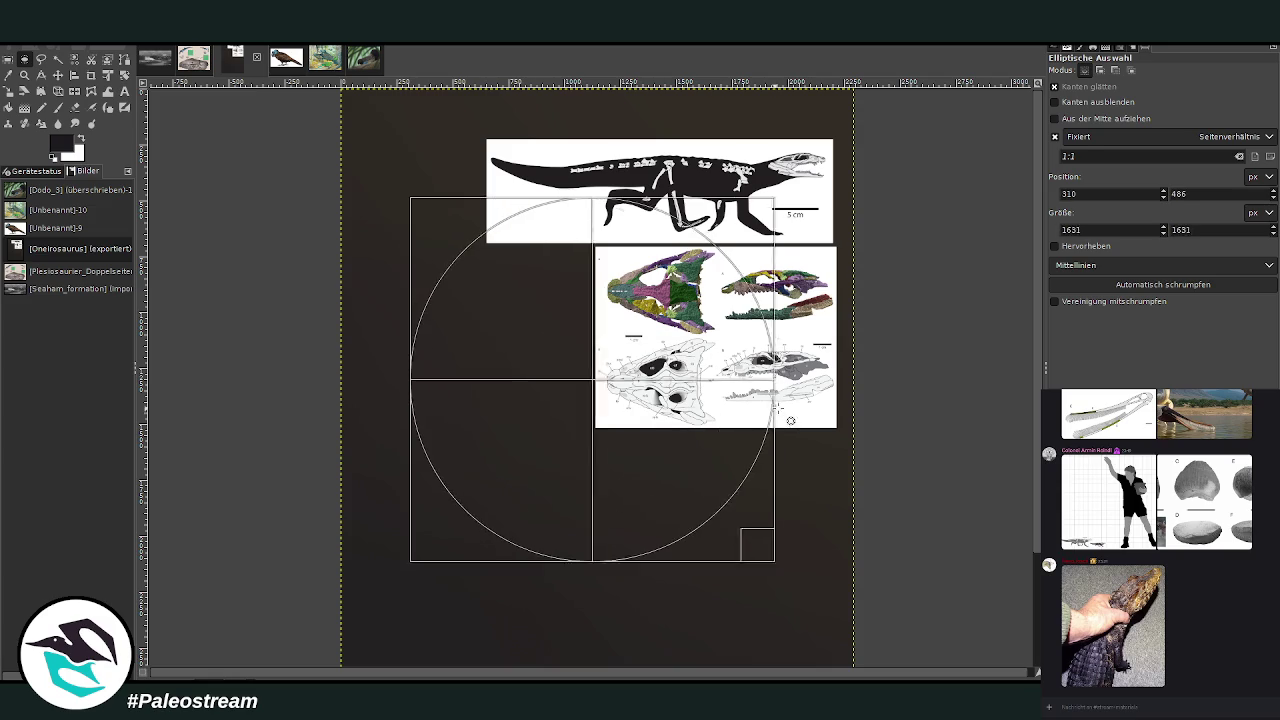
{"action": "left_click", "coordinate": [1054, 137]}
{"action": "left_click_drag", "start_coordinate": [770, 206], "coordinate": [805, 322]}
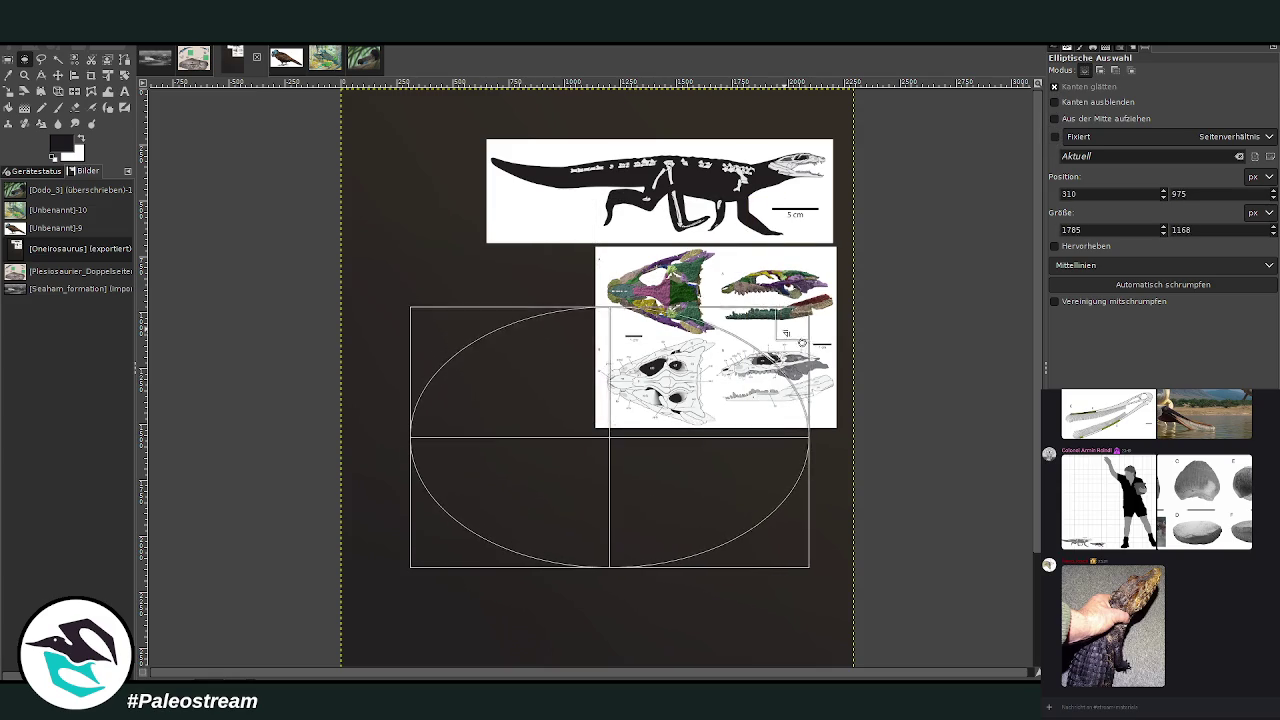
{"action": "left_click_drag", "start_coordinate": [412, 318], "coordinate": [363, 314]}
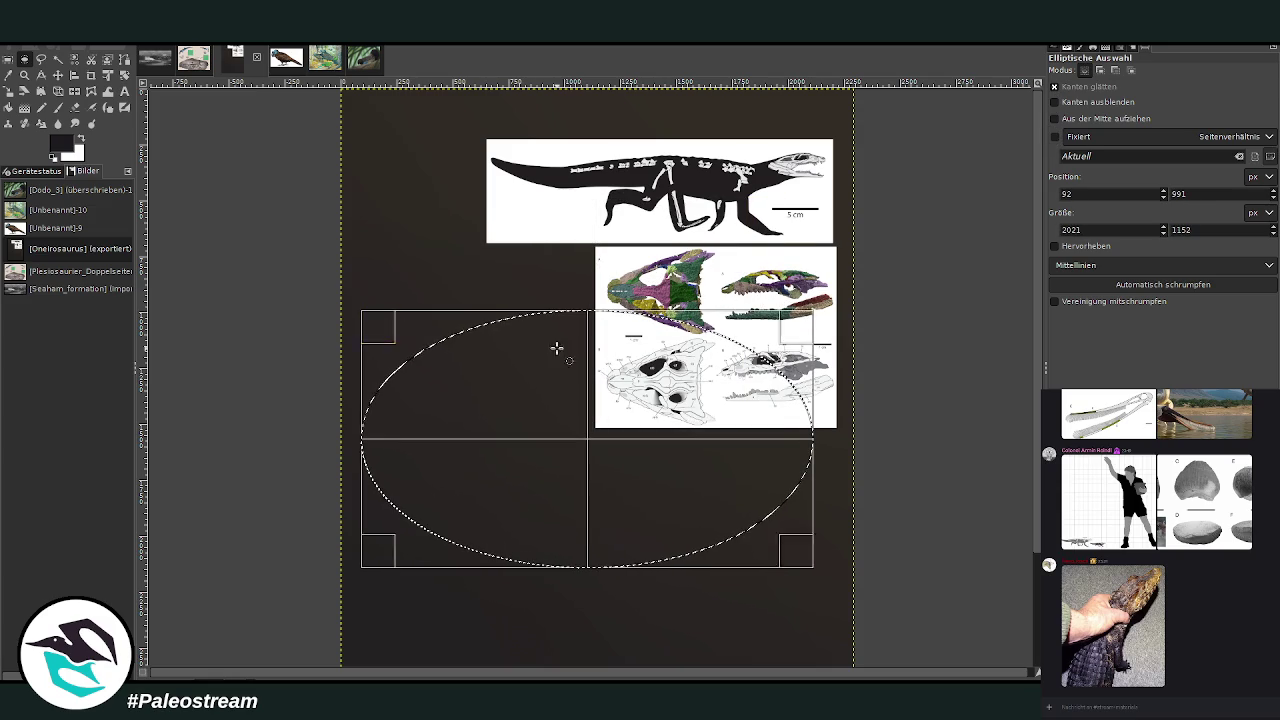
{"action": "left_click_drag", "start_coordinate": [806, 337], "coordinate": [832, 356]}
{"action": "key", "text": "Return"}
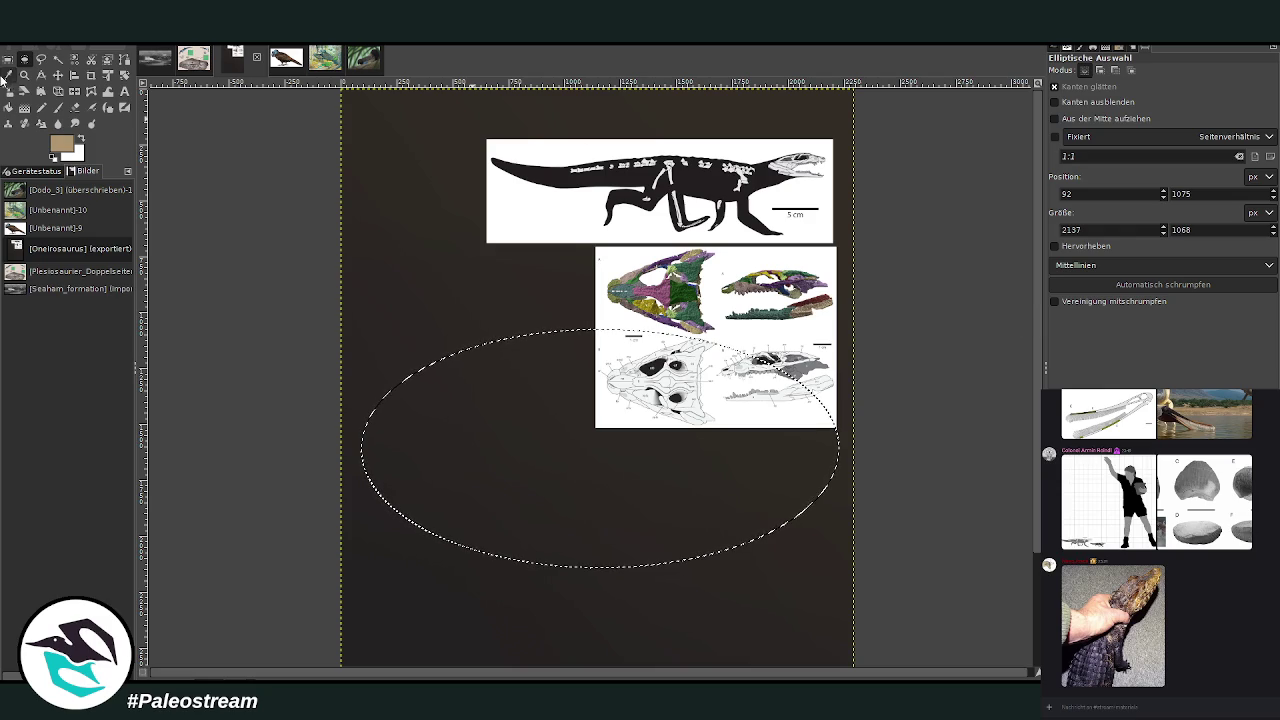
Fill the ellipse with tan and clear the selection
{"action": "key", "text": "shift+b"}
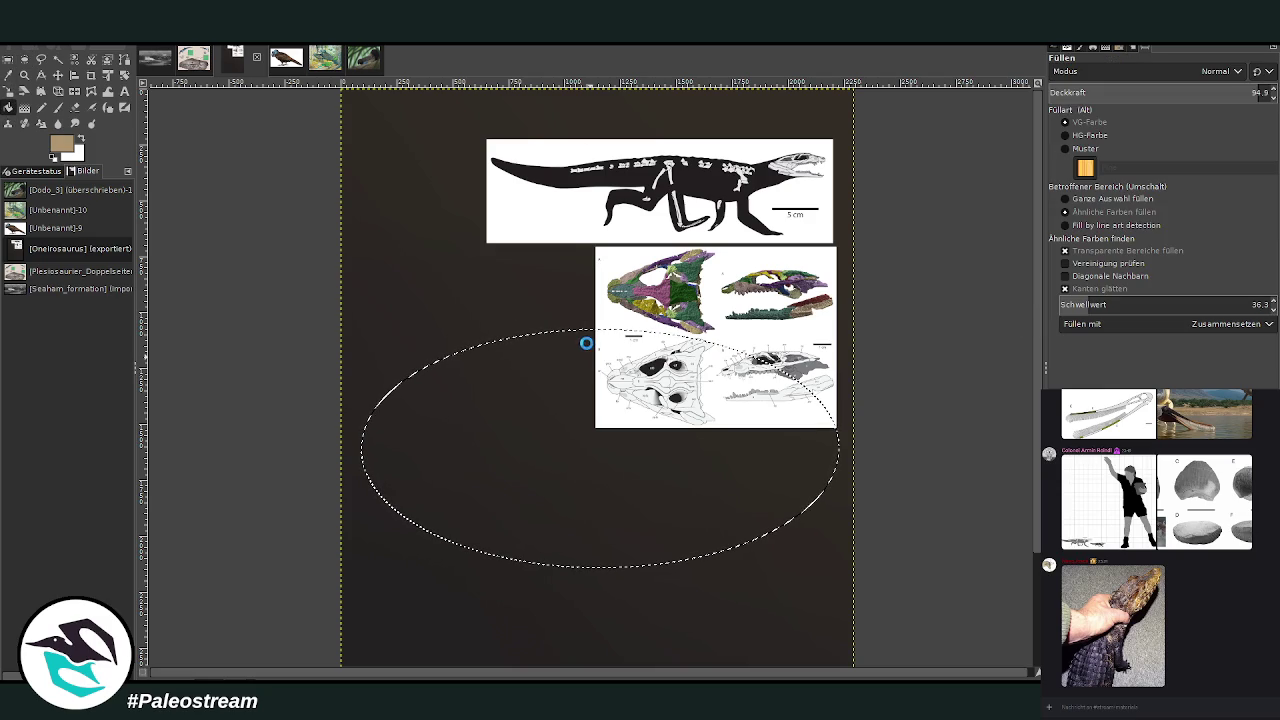
{"action": "left_click", "coordinate": [586, 346]}
{"action": "left_click", "coordinate": [12, 62]}
{"action": "key", "text": "ctrl+shift+a"}
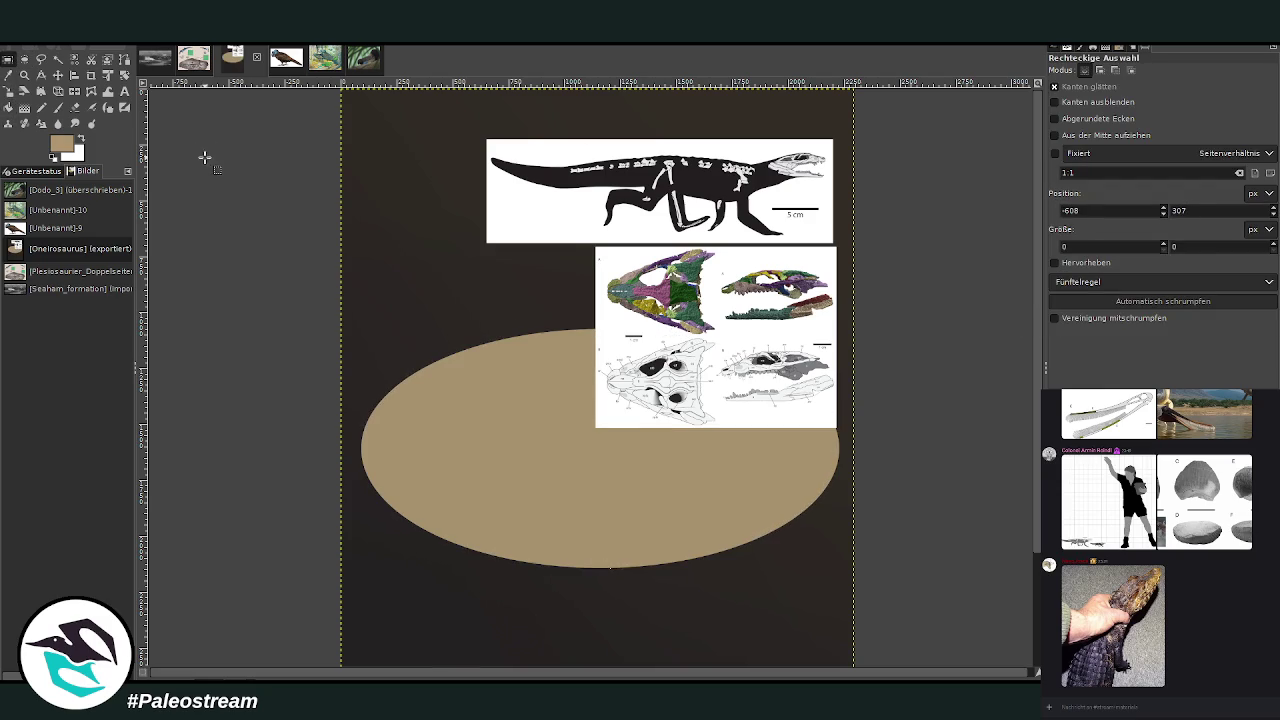
{"action": "left_click", "coordinate": [125, 79]}
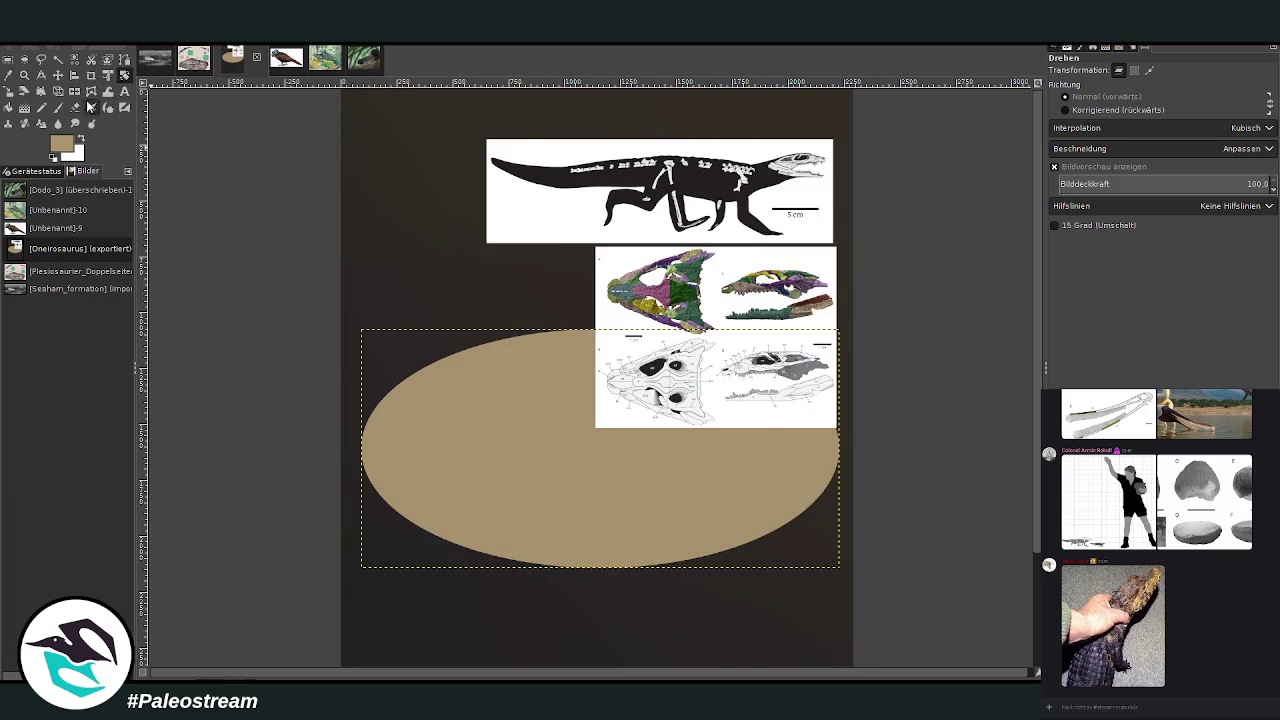
Rotate the tan ellipse to about -30.56 degrees and blur it again
{"action": "left_click", "coordinate": [445, 390]}
{"action": "left_click_drag", "start_coordinate": [445, 390], "coordinate": [445, 488]}
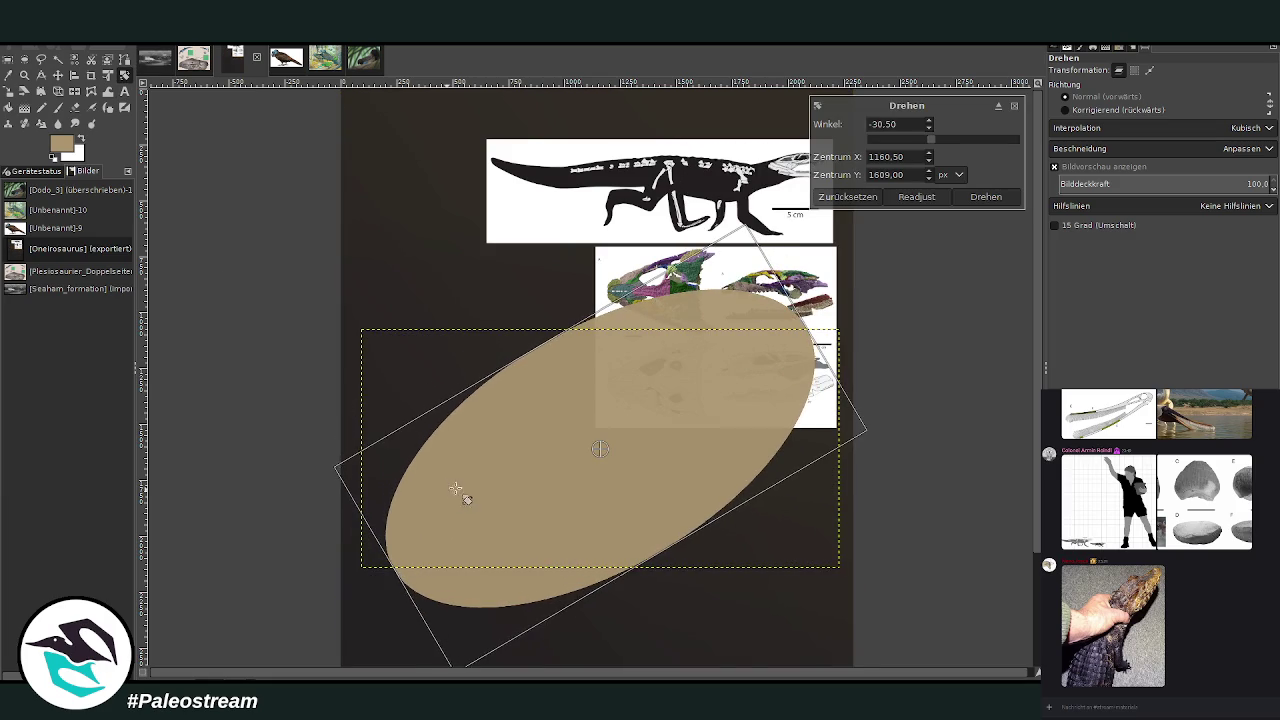
{"action": "left_click", "coordinate": [985, 196]}
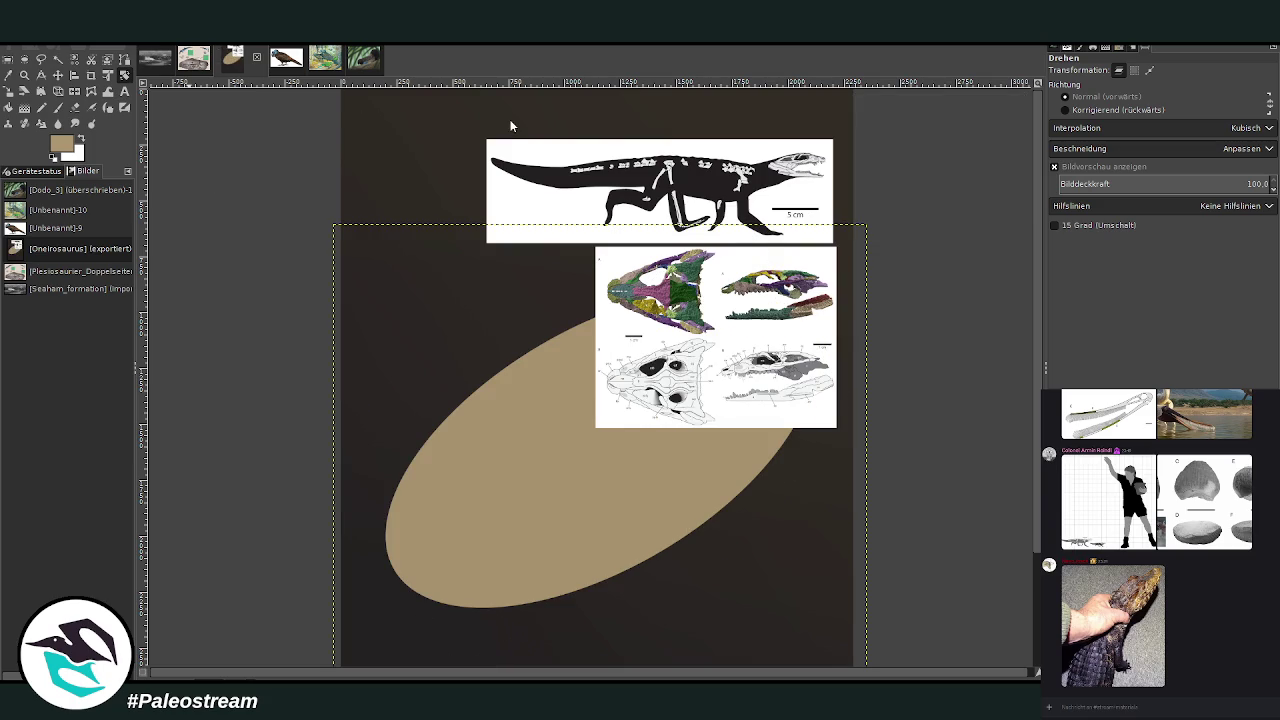
{"action": "key", "text": "o"}
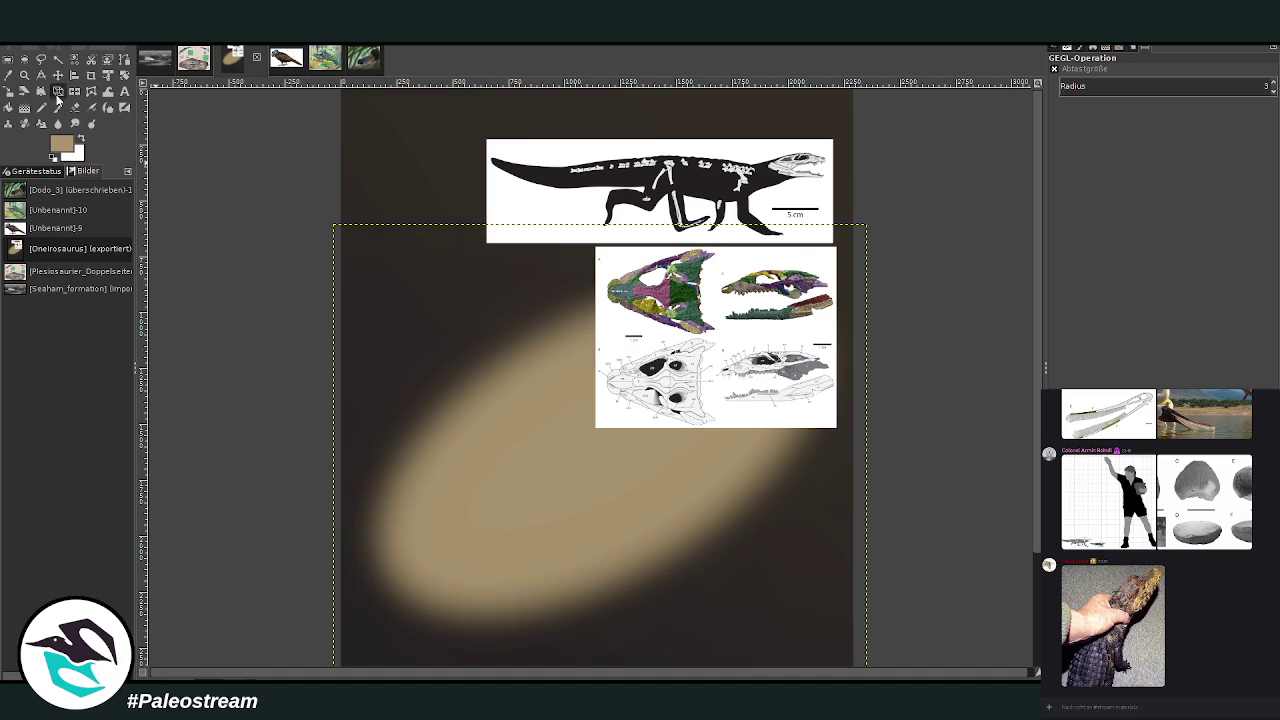
Apply a perspective distortion stretching the glow down and to the left
{"action": "left_click", "coordinate": [58, 90]}
{"action": "left_click", "coordinate": [385, 272]}
{"action": "mouse_move", "coordinate": [460, 610]}
{"action": "left_mouse_down"}
{"action": "mouse_move", "coordinate": [350, 676]}
{"action": "mouse_move", "coordinate": [286, 584]}
{"action": "mouse_move", "coordinate": [272, 606]}
{"action": "left_mouse_up"}
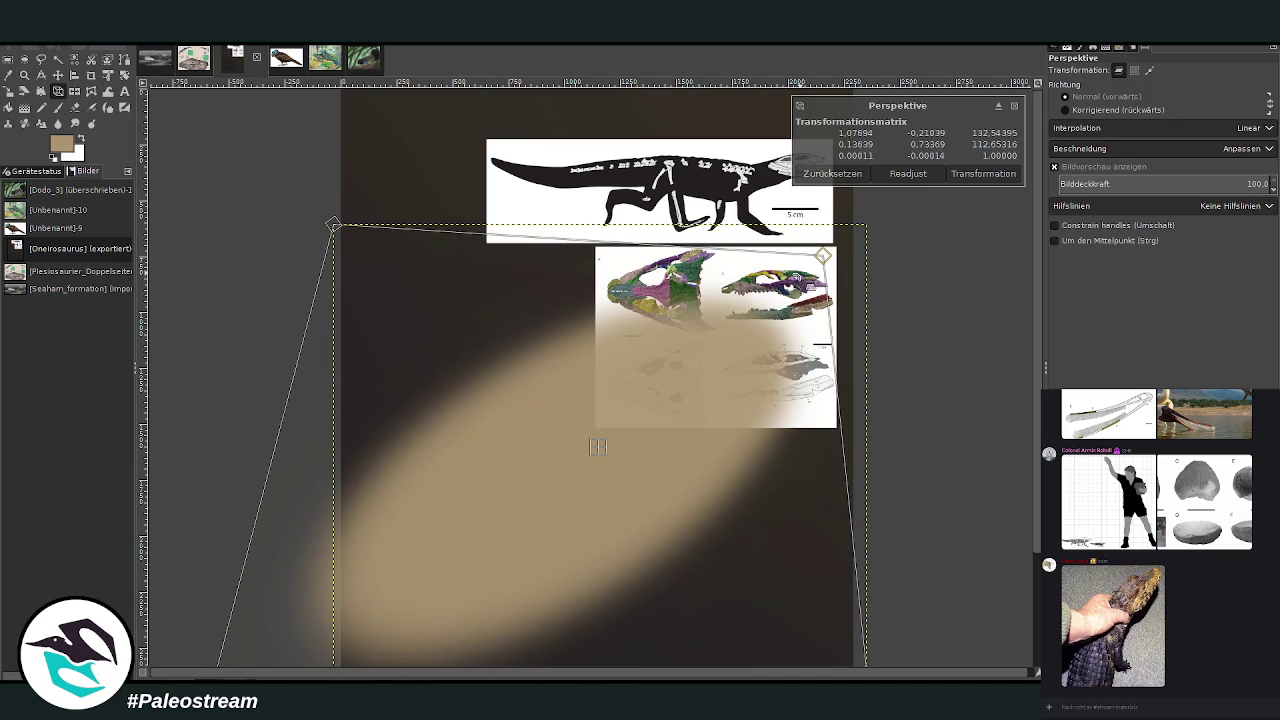
{"action": "left_click_drag", "start_coordinate": [812, 288], "coordinate": [802, 303]}
{"action": "key", "text": "Return"}
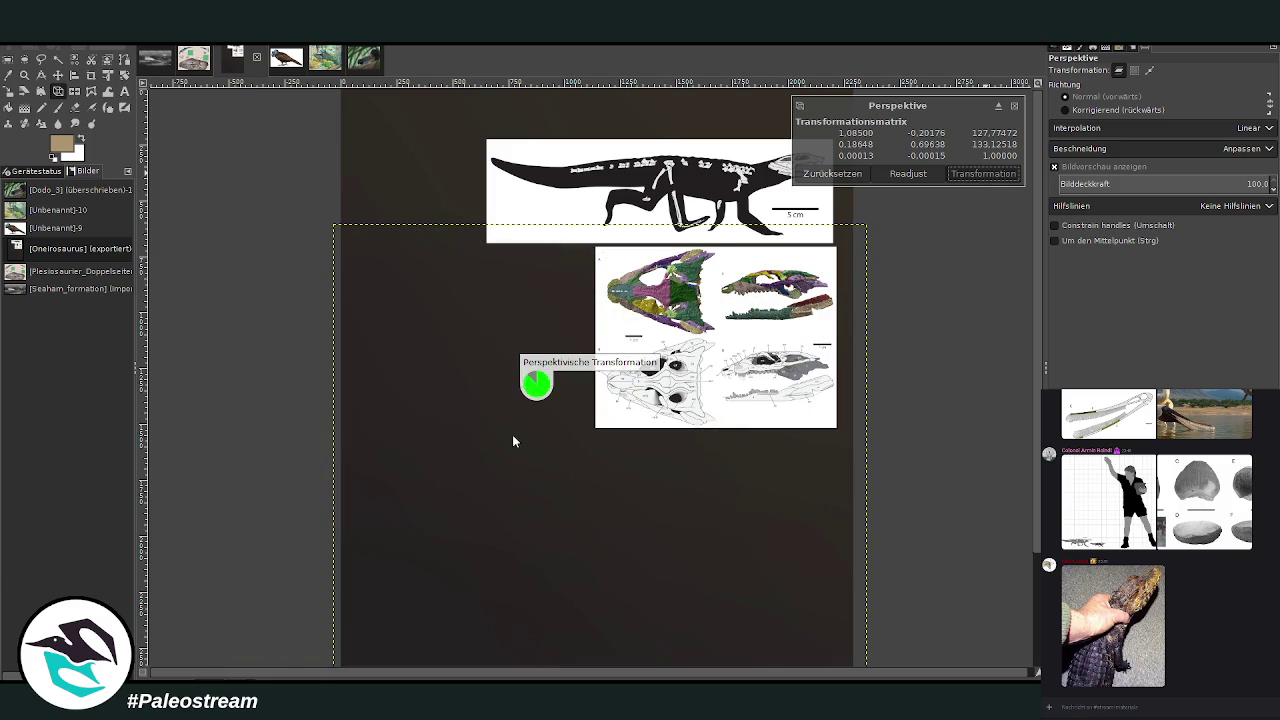
Scale the glow layer up to about 3977×3357 pixels
{"action": "left_click", "coordinate": [58, 75]}
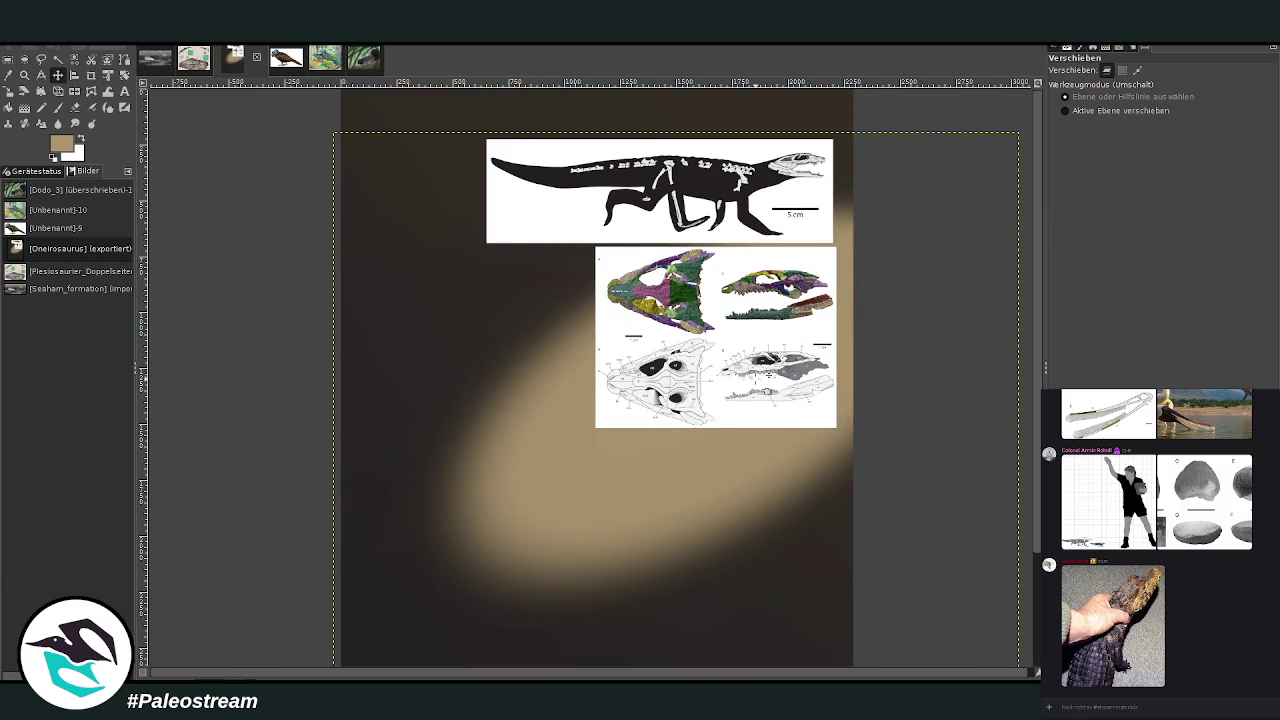
{"action": "left_click", "coordinate": [10, 93]}
{"action": "left_click", "coordinate": [640, 330]}
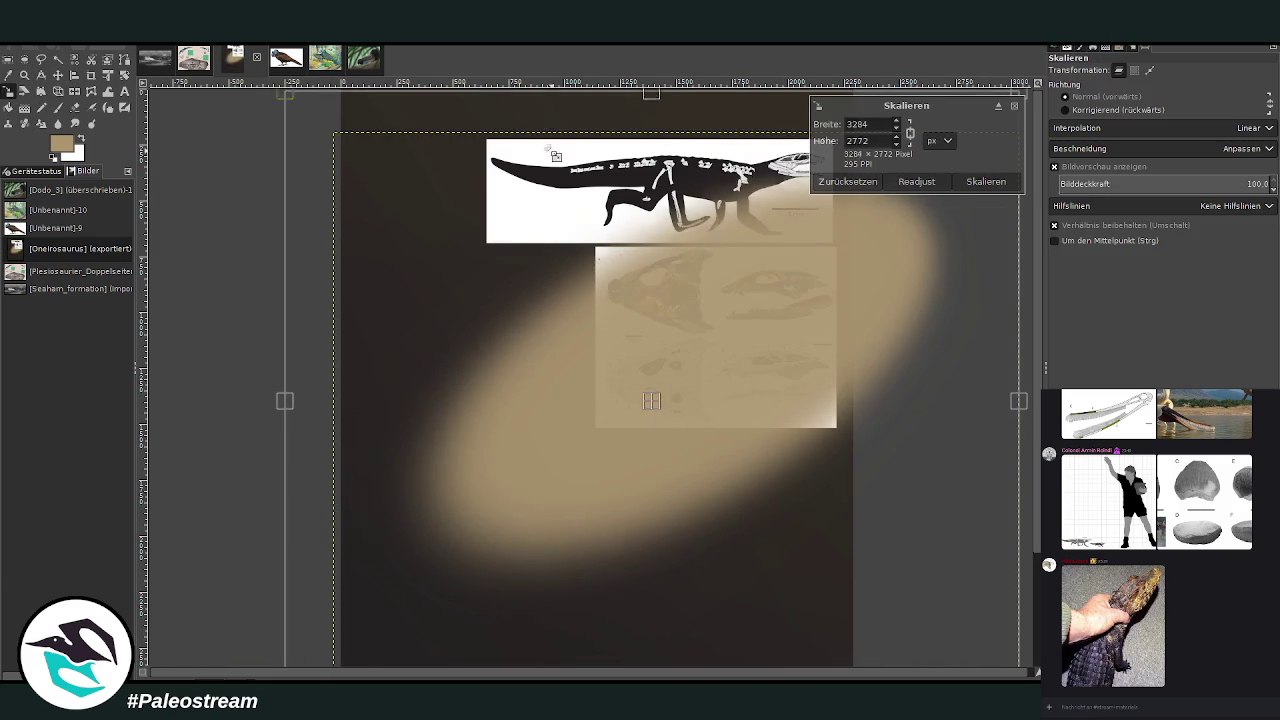
{"action": "left_click_drag", "start_coordinate": [728, 364], "coordinate": [740, 386]}
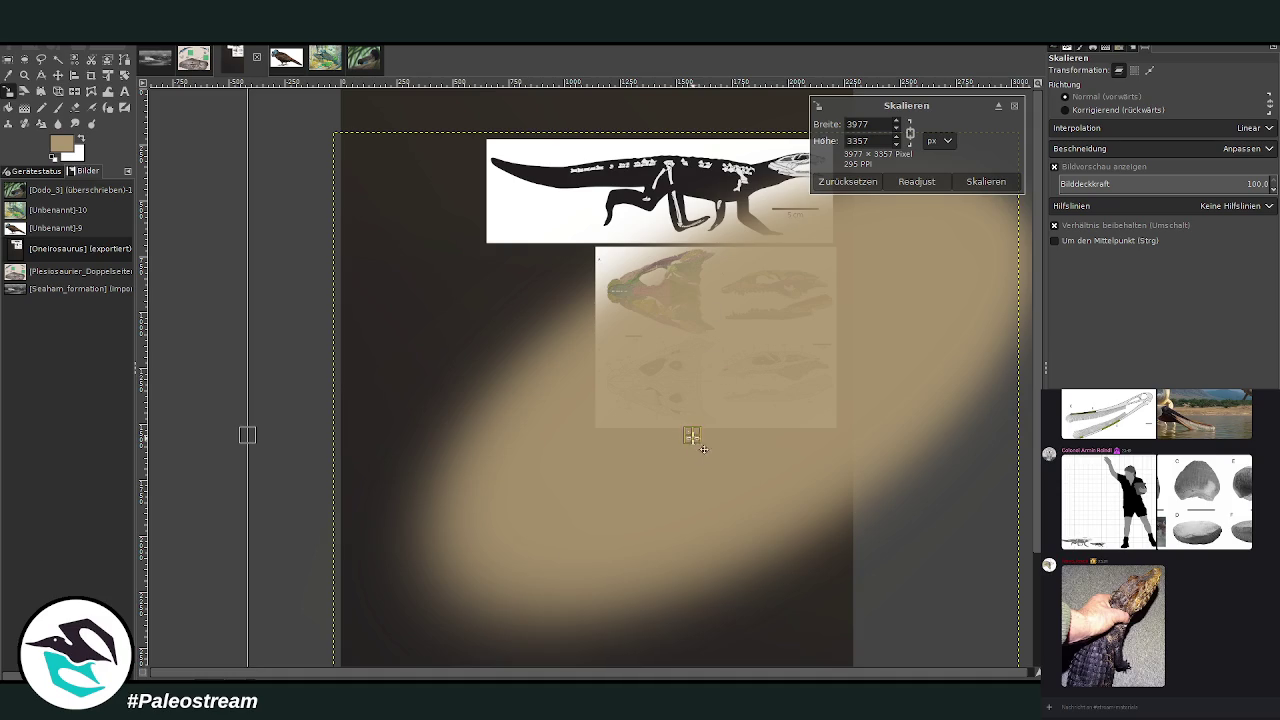
{"action": "left_click", "coordinate": [986, 181]}
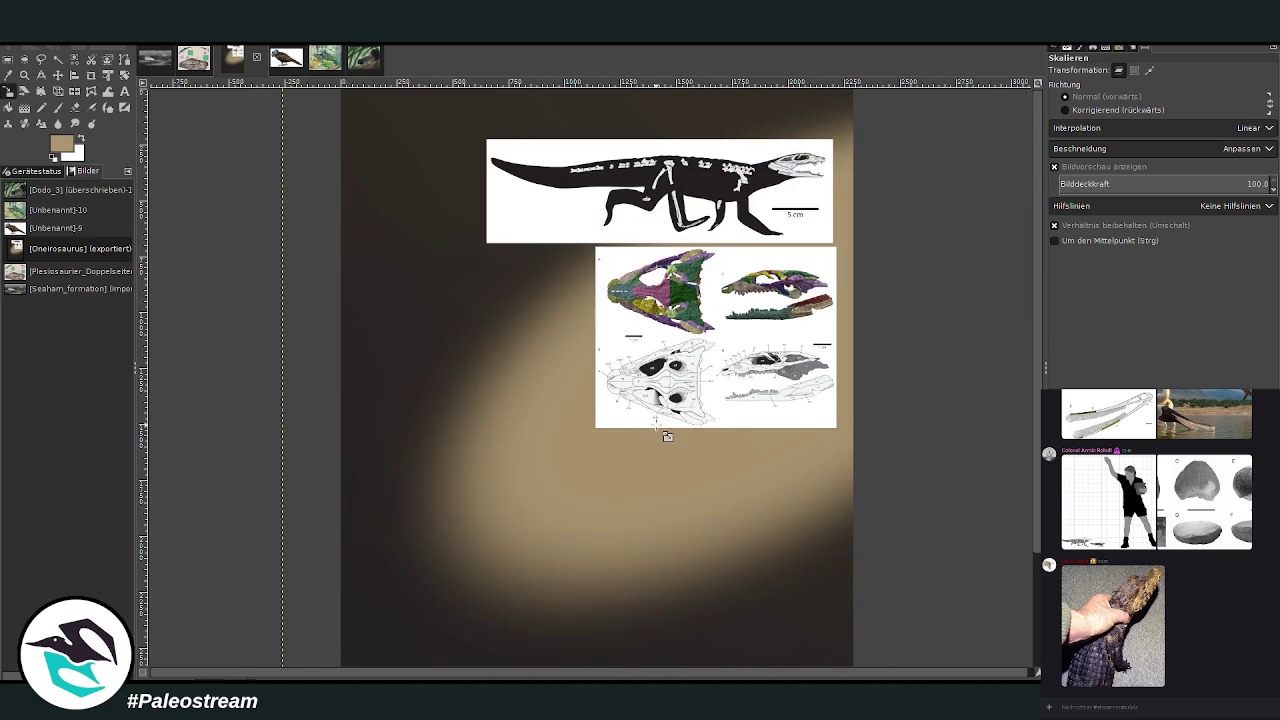
Sample a dark brownish grey from the canvas as the foreground colour
{"action": "left_click", "coordinate": [8, 75]}
{"action": "left_click", "coordinate": [457, 229]}
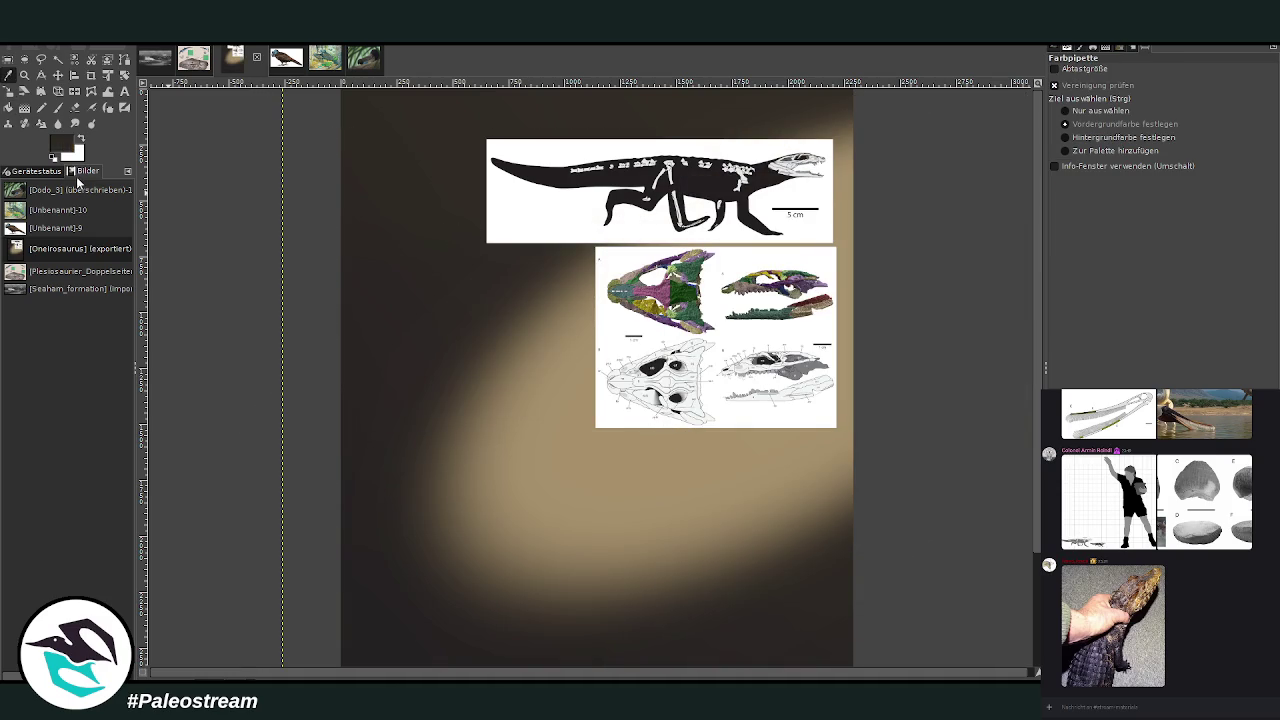
{"action": "left_click", "coordinate": [1011, 372]}
Lay a 44.6-opacity dark gradient from the upper right toward the page centre
{"action": "left_click", "coordinate": [24, 107]}
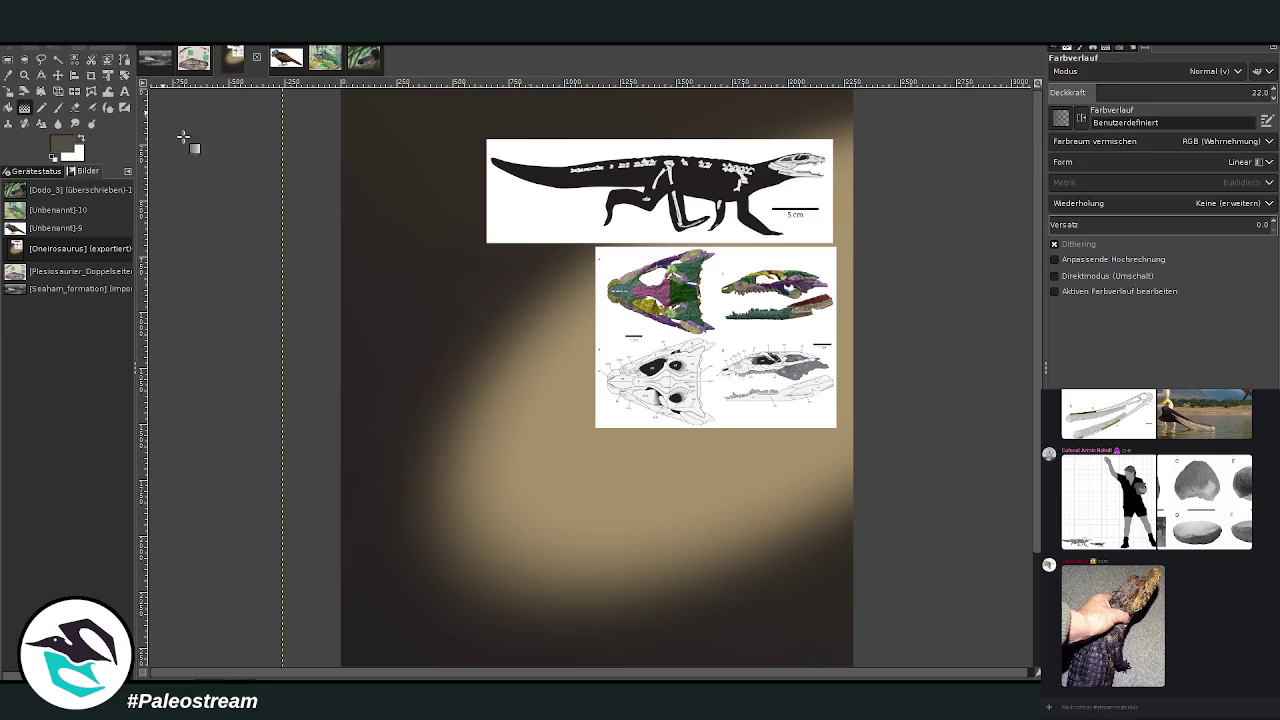
{"action": "left_click", "coordinate": [1147, 90]}
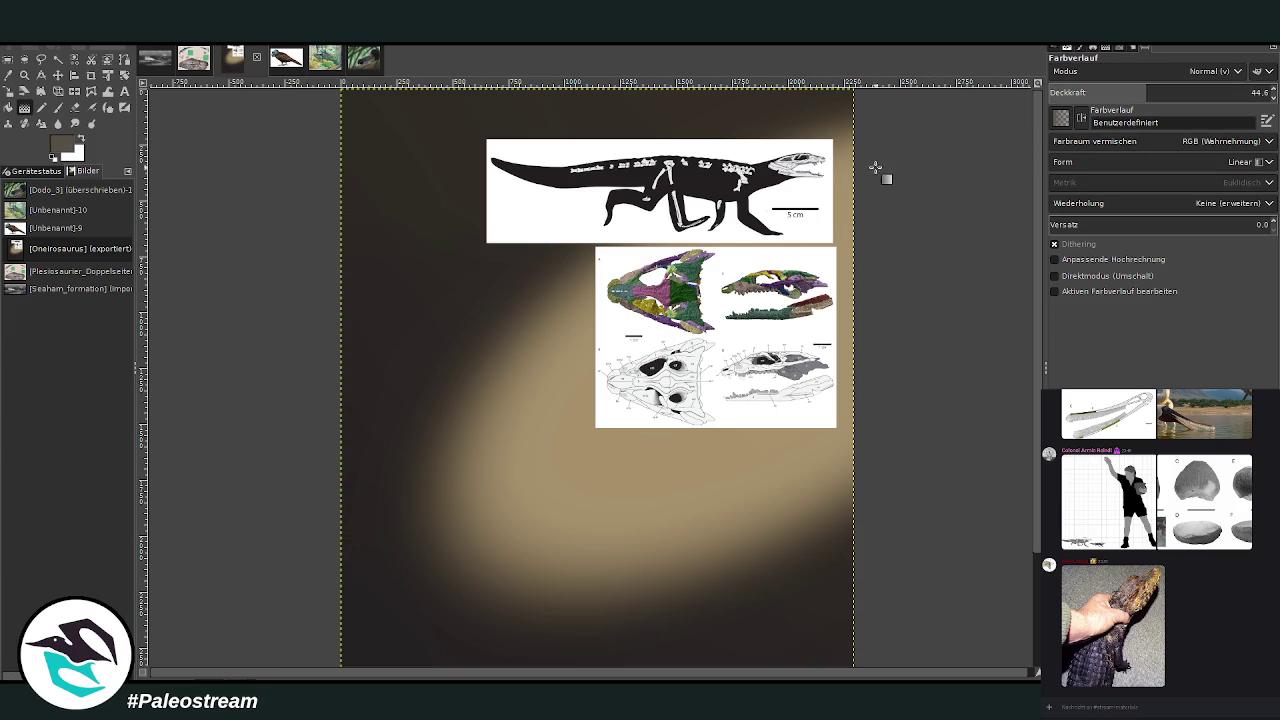
{"action": "left_click_drag", "start_coordinate": [875, 165], "coordinate": [621, 441]}
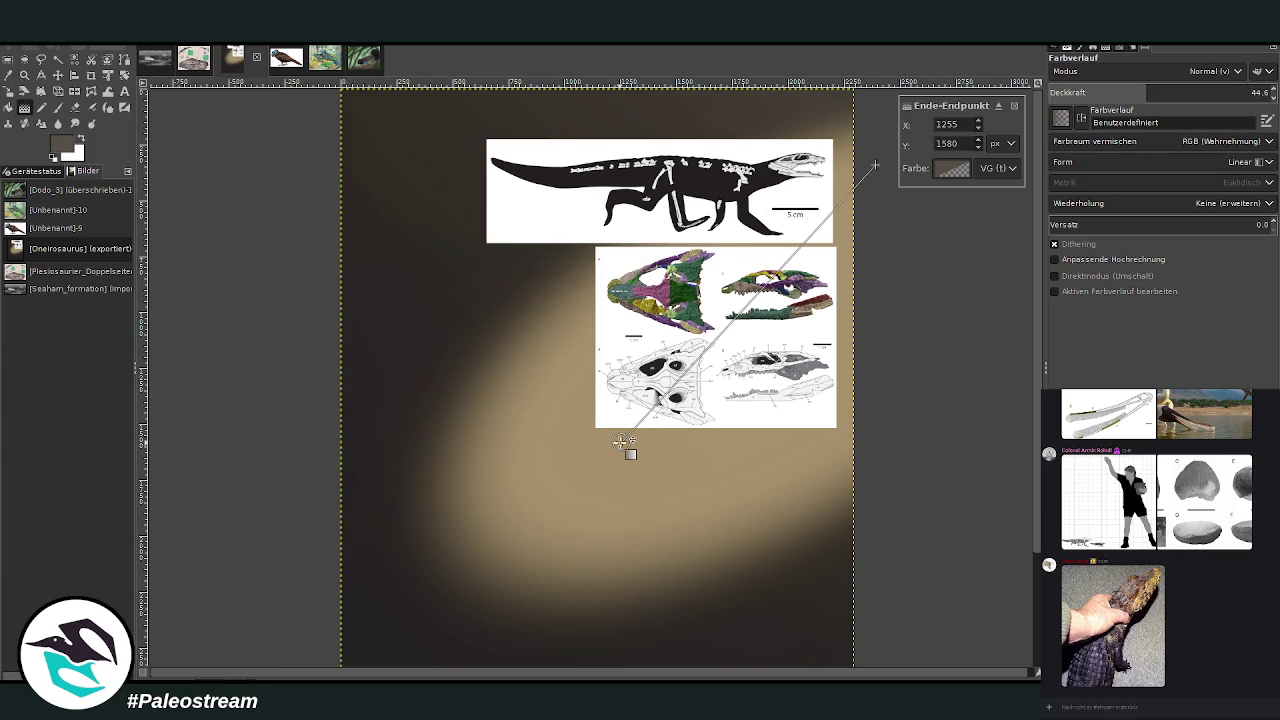
{"action": "key", "text": "Return"}
Zoom out to the whole page and crop the canvas to the image bounds
{"action": "key", "text": "Page_Down"}
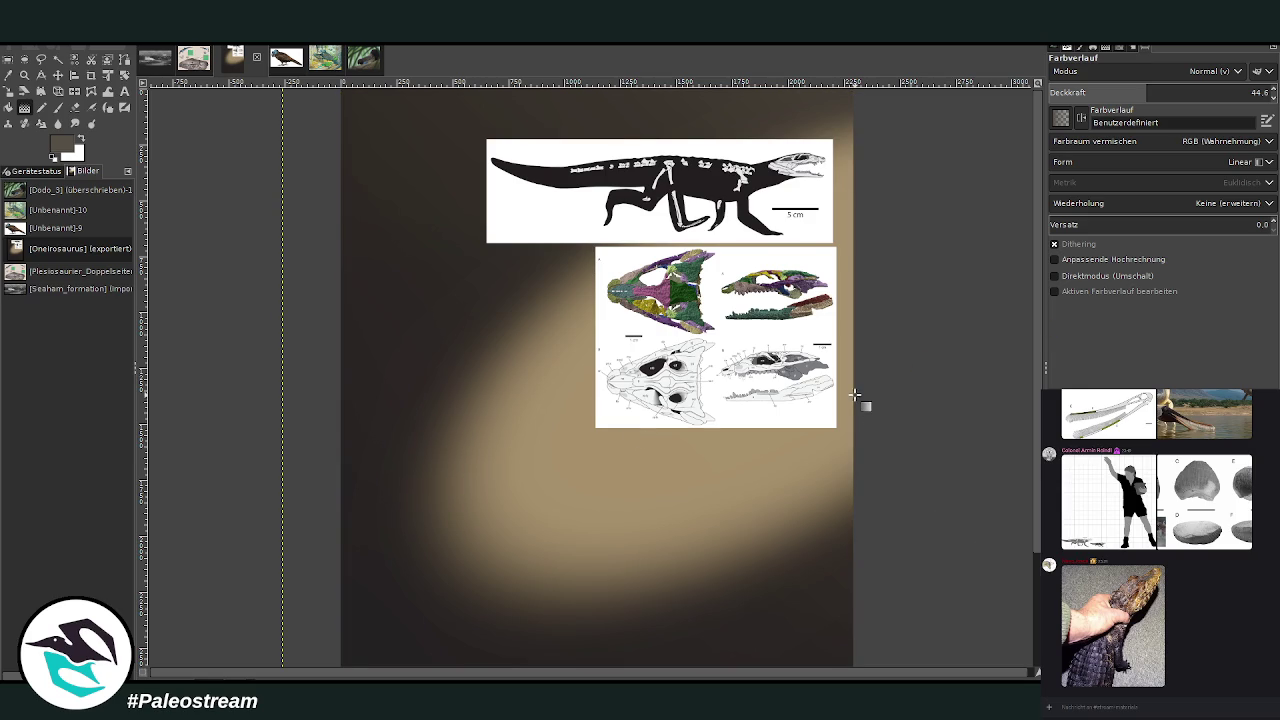
{"action": "left_click", "coordinate": [25, 74]}
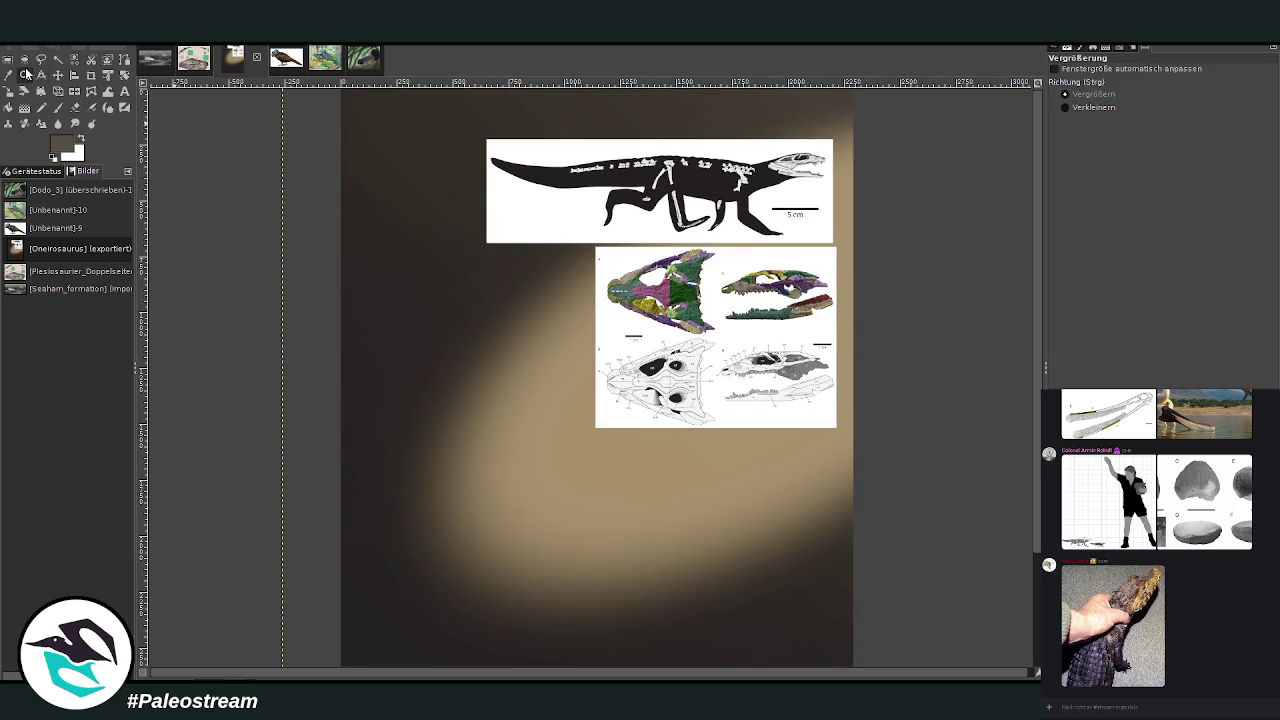
{"action": "left_click", "coordinate": [1060, 107]}
{"action": "left_click", "coordinate": [471, 291]}
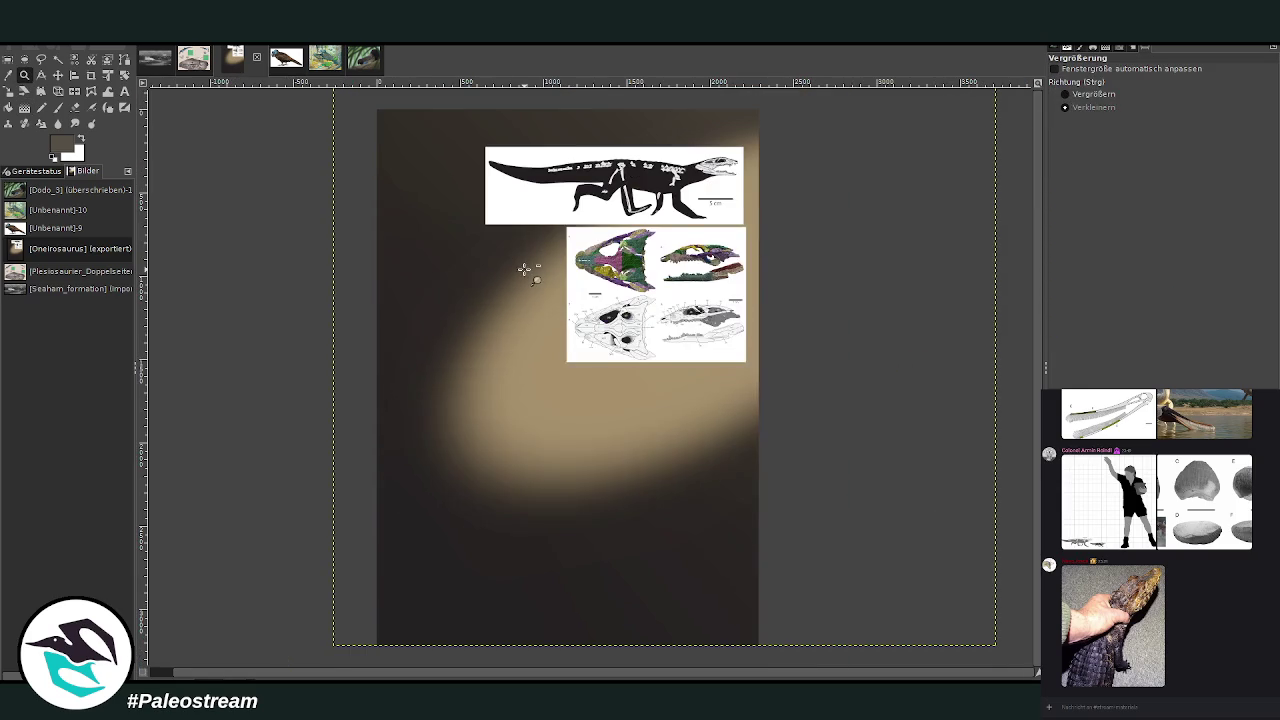
{"action": "left_click", "coordinate": [91, 75]}
{"action": "left_click", "coordinate": [686, 491]}
{"action": "left_click", "coordinate": [554, 424]}
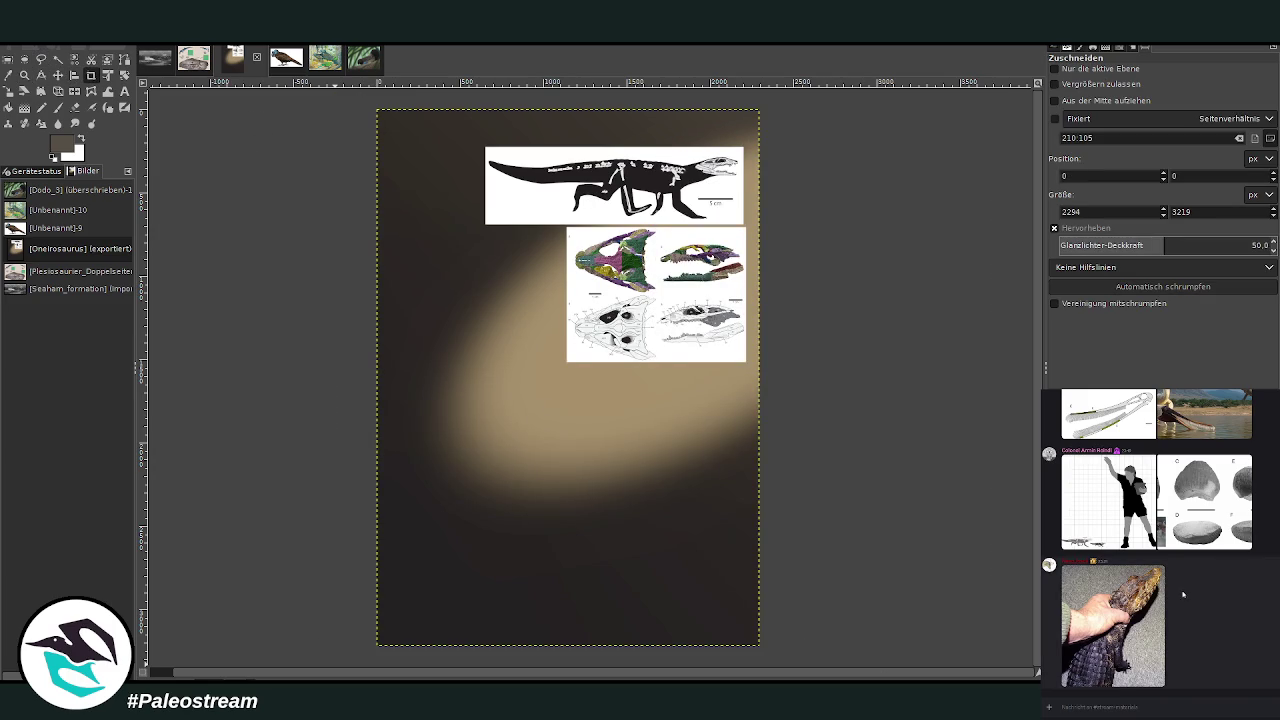
Copy the hand-holding-caiman photo from the chat and paste it into the collage
{"action": "left_click", "coordinate": [1112, 625]}
{"action": "right_click", "coordinate": [1210, 602]}
{"action": "left_click", "coordinate": [1224, 608]}
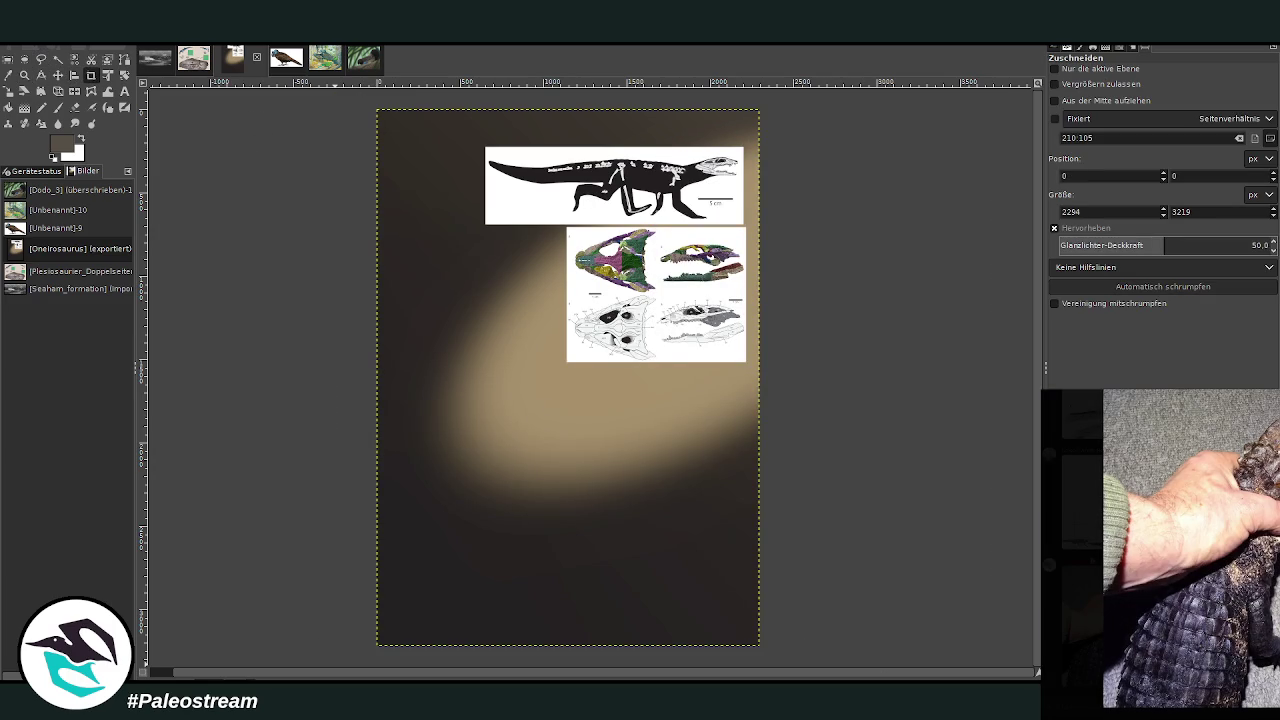
{"action": "key", "text": "Escape"}
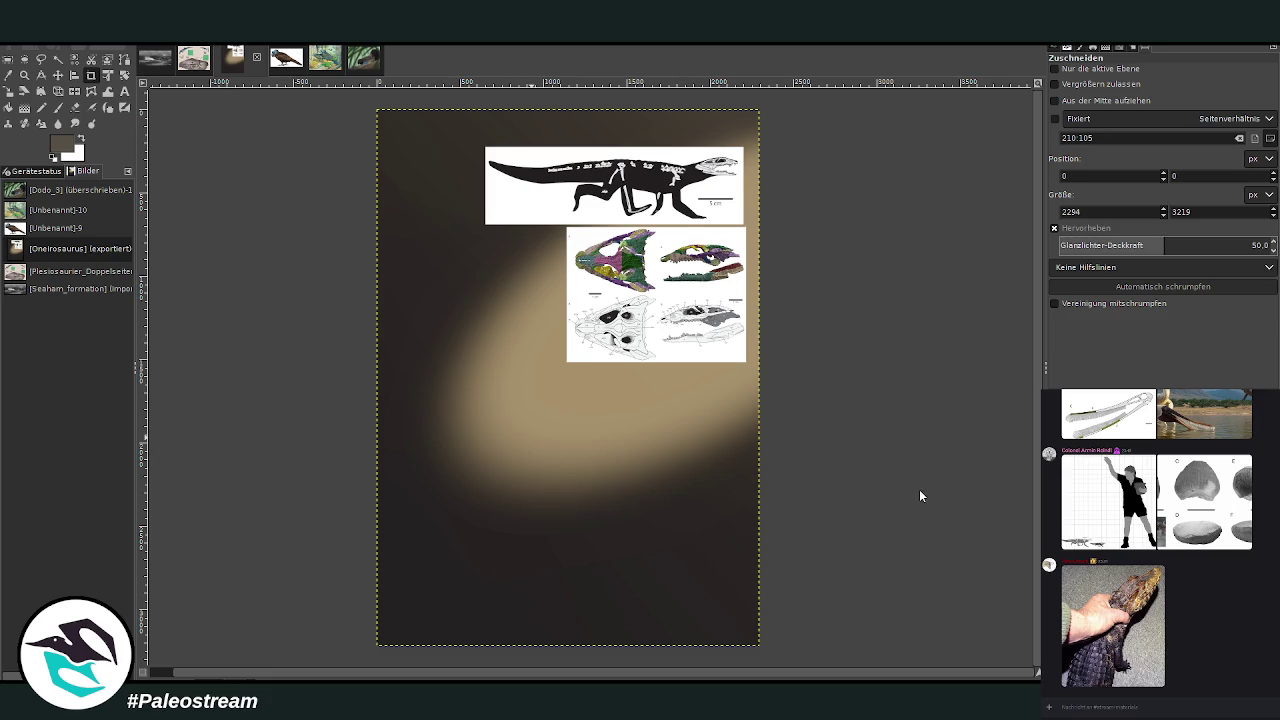
{"action": "key", "text": "ctrl+v"}
{"action": "left_click", "coordinate": [57, 75]}
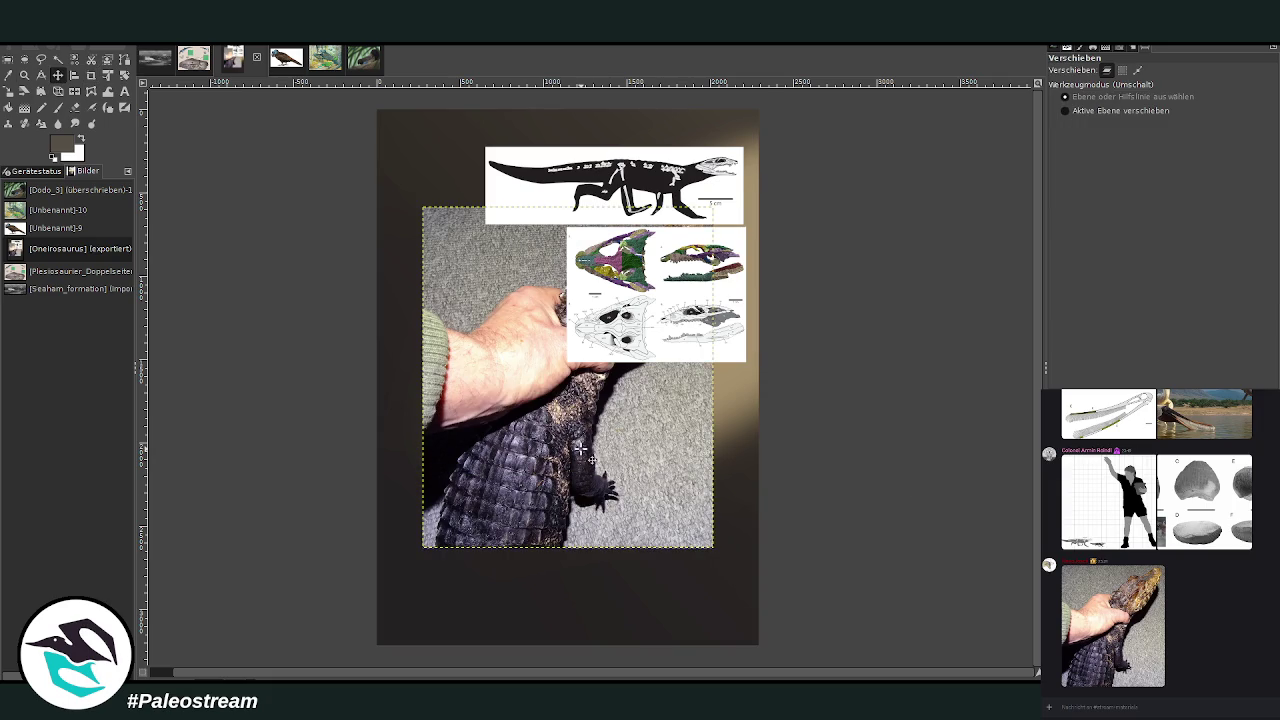
Move the caiman photo to the lower right and paste a small reference image over it
{"action": "mouse_move", "coordinate": [580, 449]}
{"action": "left_mouse_down"}
{"action": "mouse_move", "coordinate": [643, 514]}
{"action": "mouse_move", "coordinate": [631, 526]}
{"action": "left_mouse_up"}
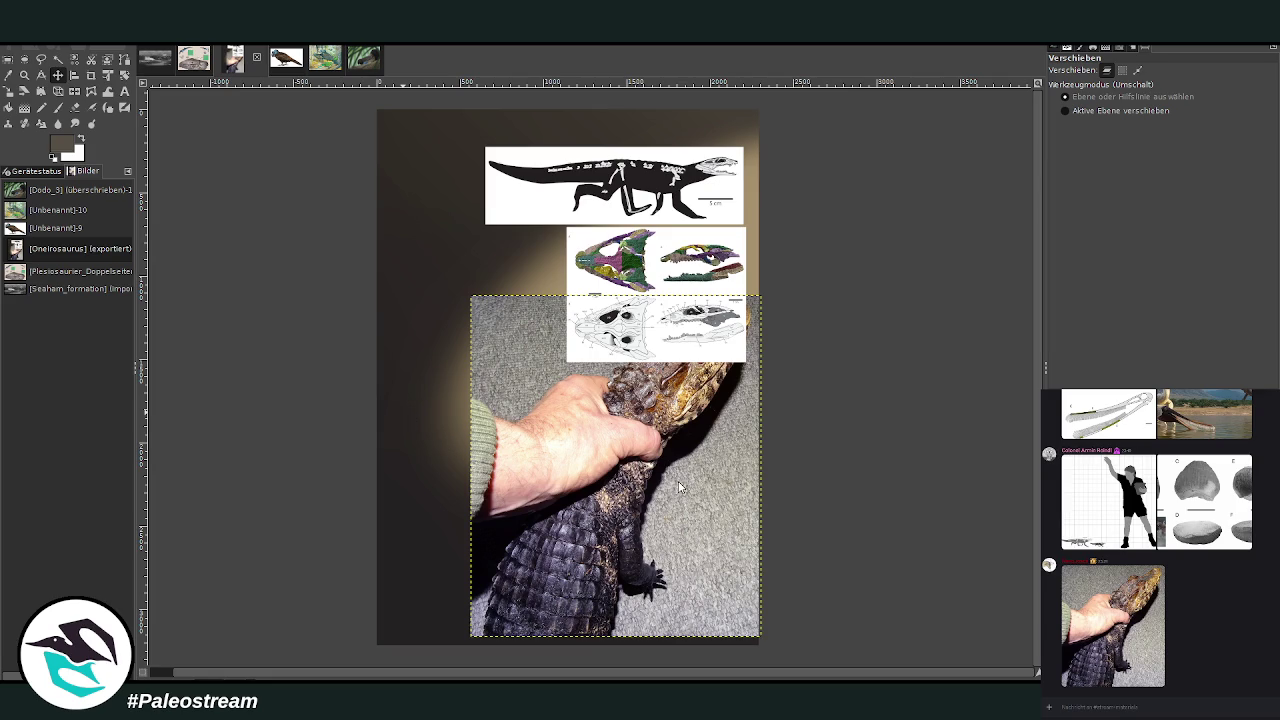
{"action": "key", "text": "ctrl+v"}
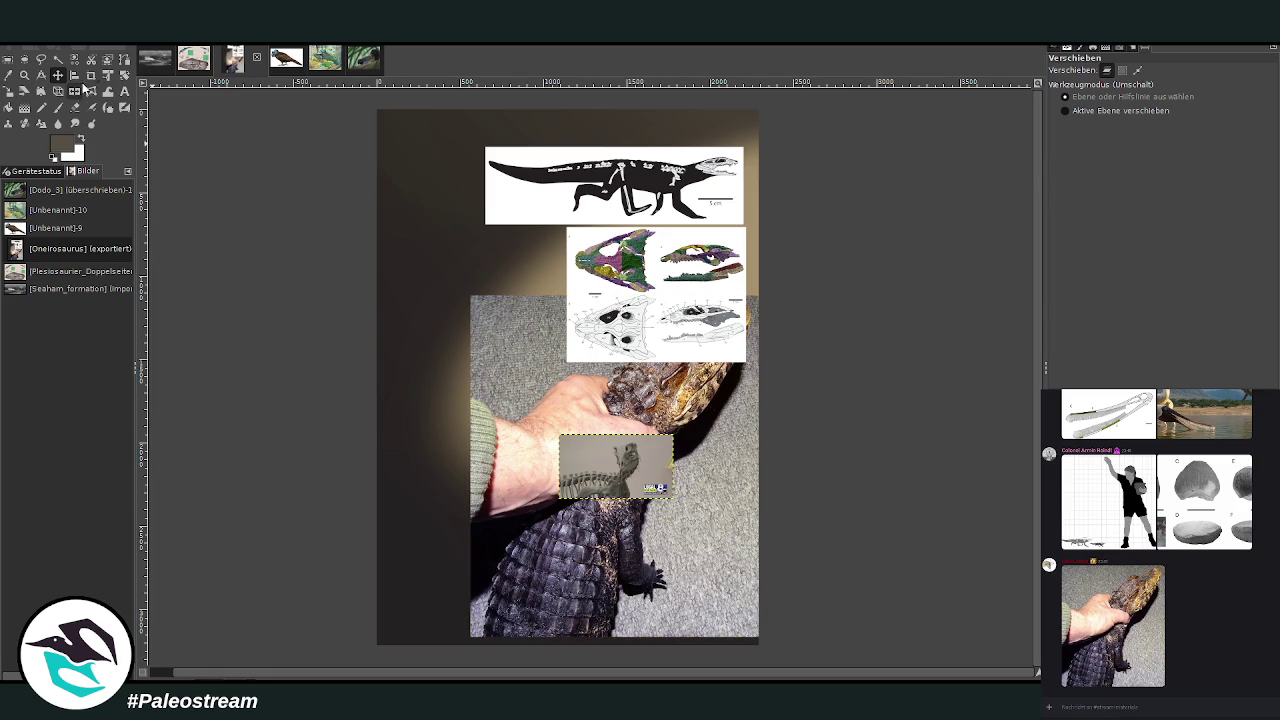
Crop the pasted image to the marked area, then enlarge it to about 504×512
{"action": "key", "text": "shift+c"}
{"action": "left_click_drag", "start_coordinate": [603, 436], "coordinate": [648, 482]}
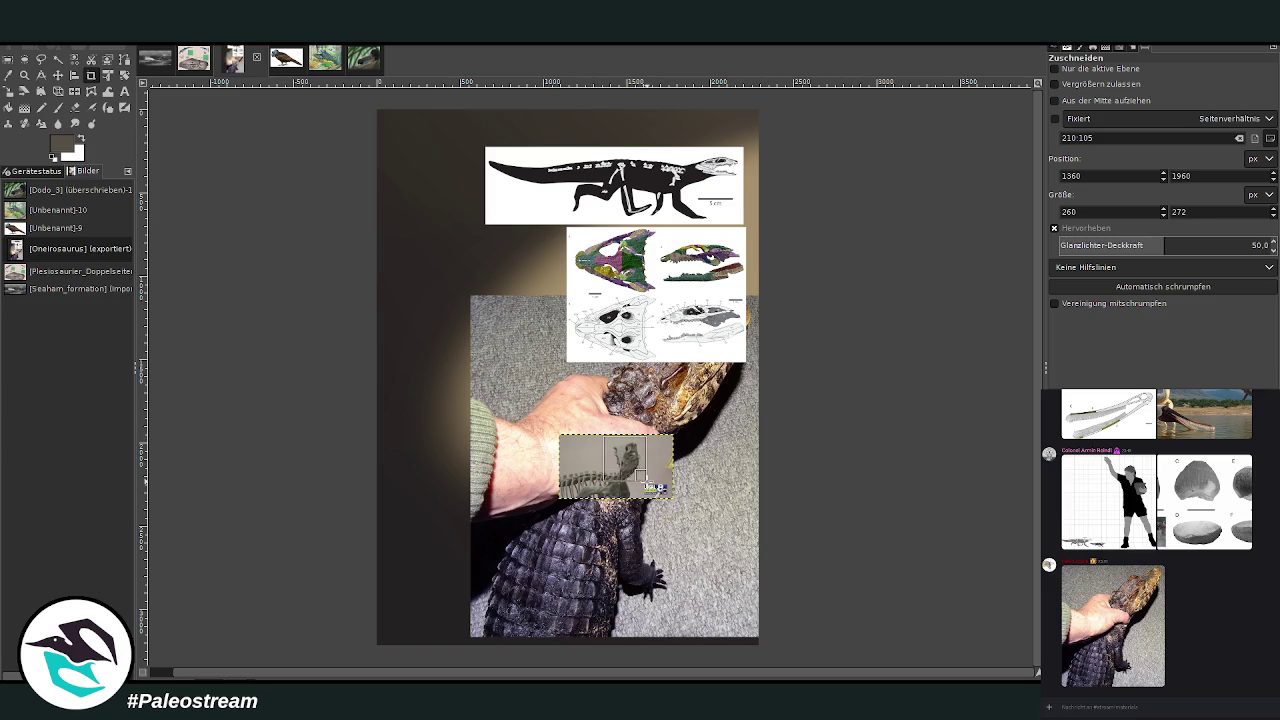
{"action": "left_click", "coordinate": [1053, 68]}
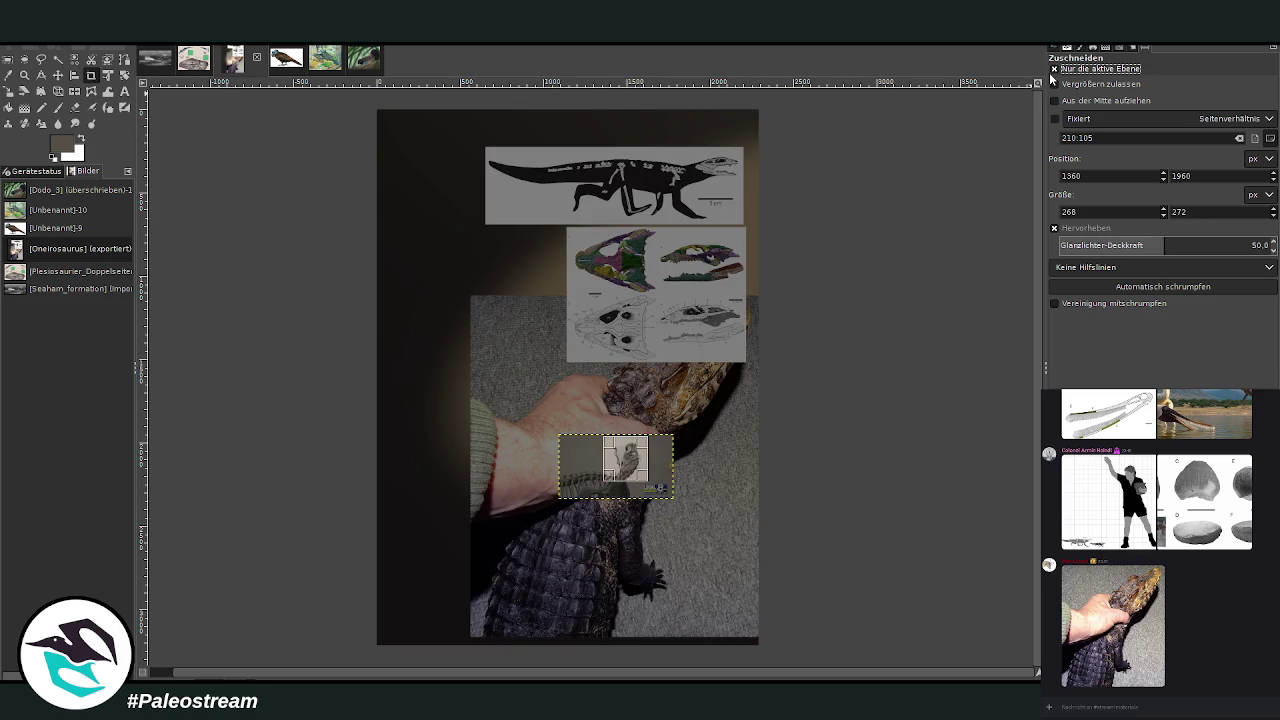
{"action": "left_click", "coordinate": [625, 457]}
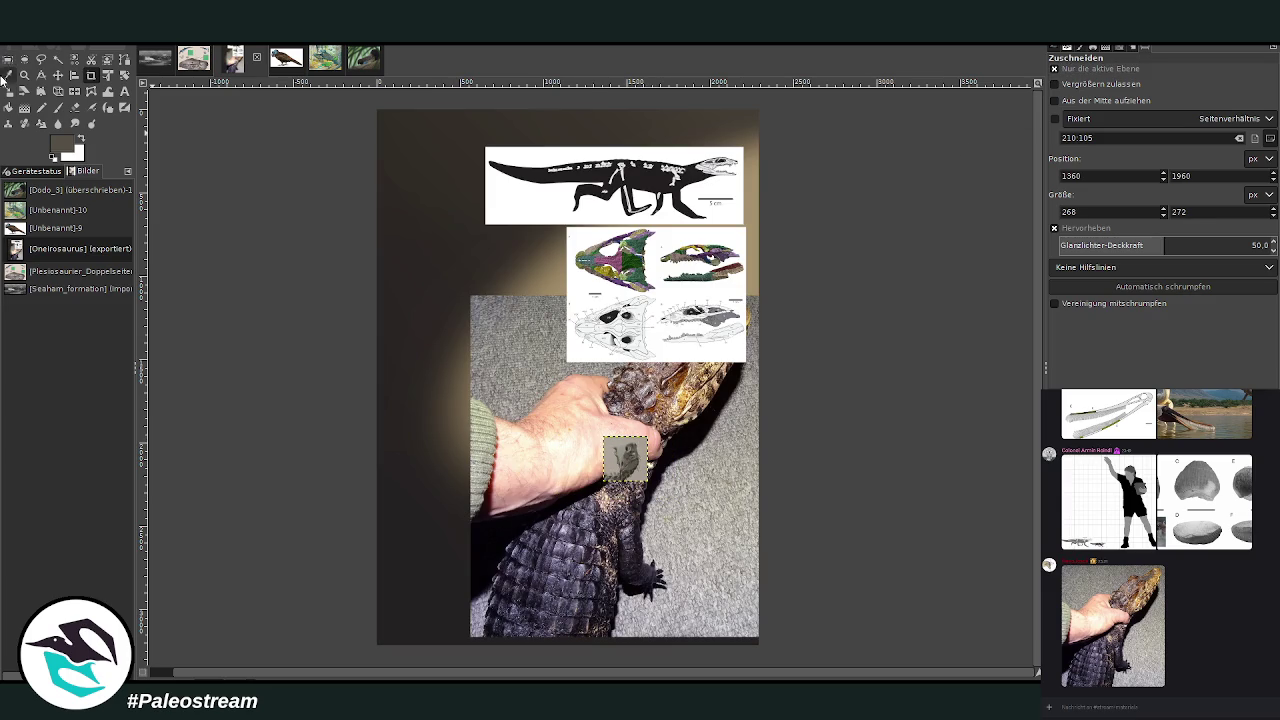
{"action": "key", "text": "shift+s"}
{"action": "left_click", "coordinate": [636, 455]}
{"action": "left_click_drag", "start_coordinate": [603, 437], "coordinate": [555, 387]}
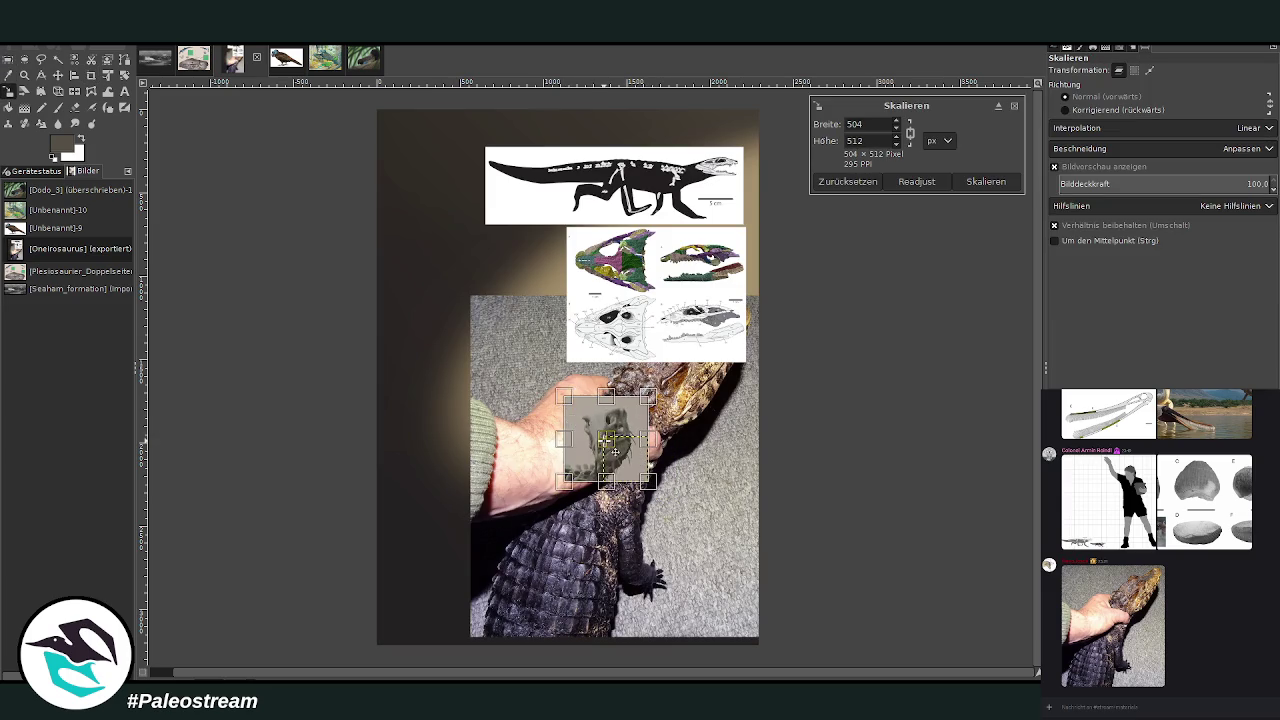
{"action": "left_click_drag", "start_coordinate": [606, 438], "coordinate": [450, 192]}
{"action": "left_click", "coordinate": [986, 181]}
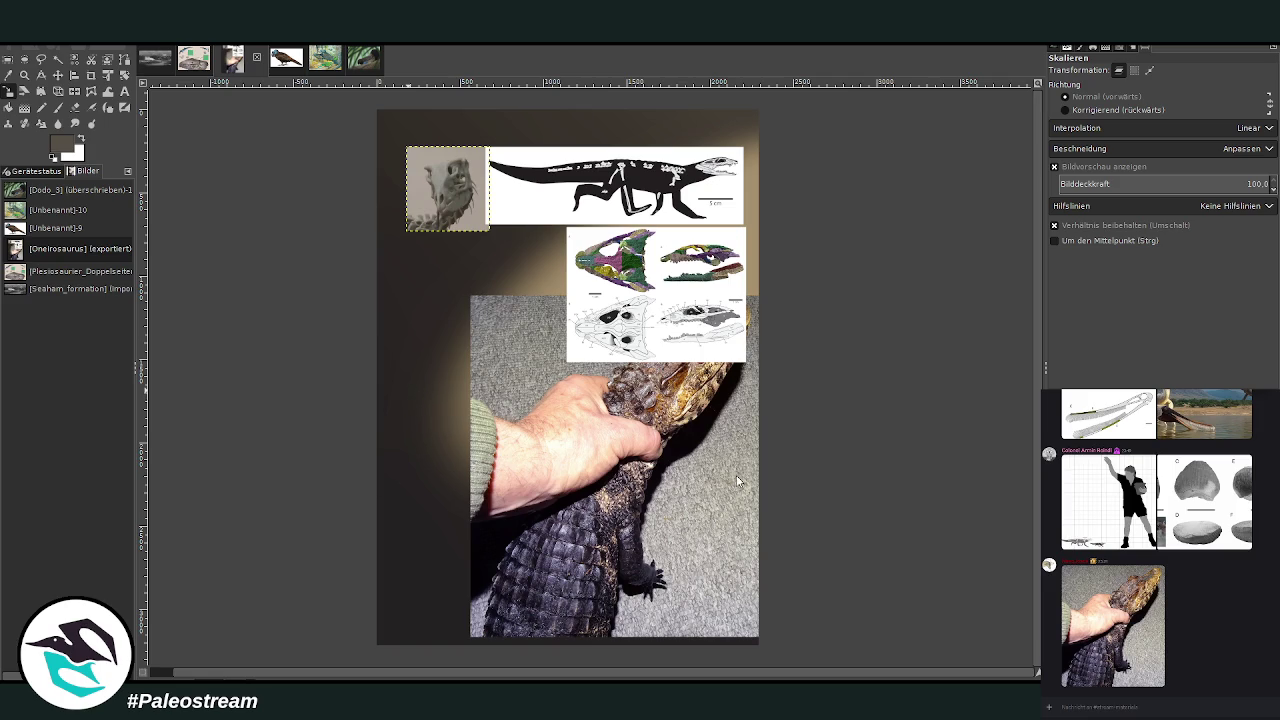
Scale the small skull drawing to 643×382 and place it below the grey photo
{"action": "left_click_drag", "start_coordinate": [746, 479], "coordinate": [757, 437]}
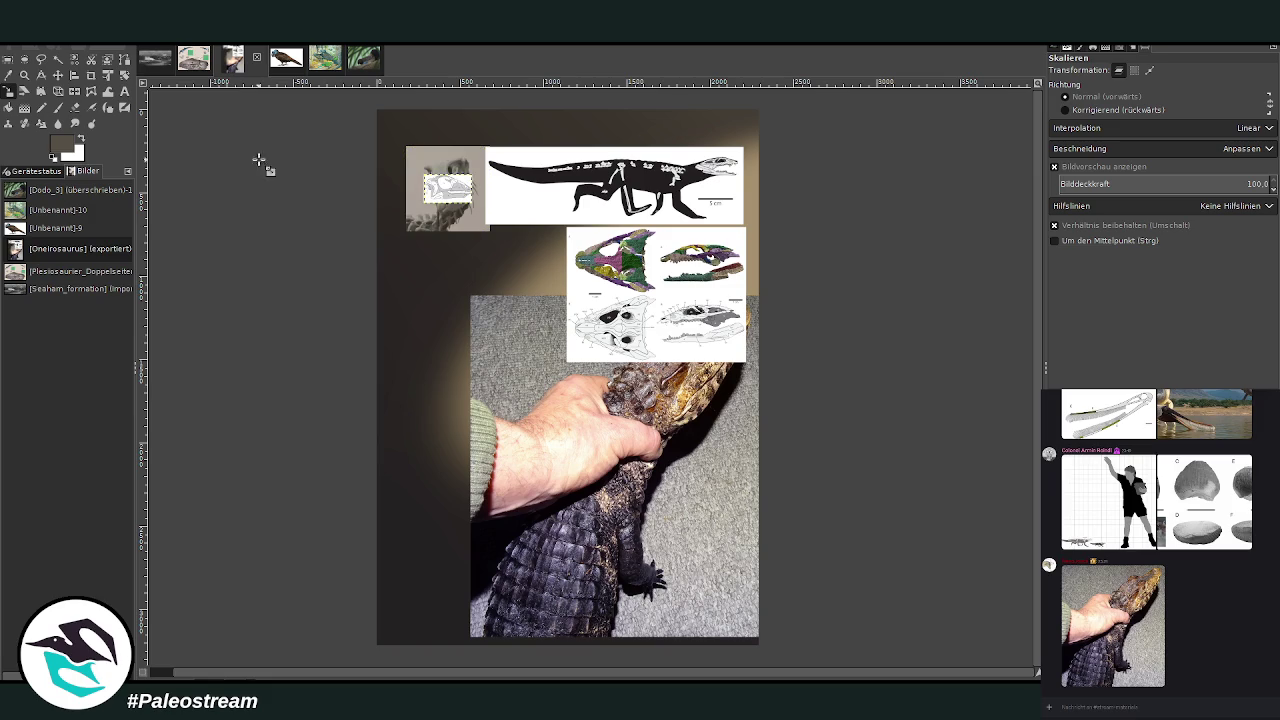
{"action": "left_click", "coordinate": [476, 202]}
{"action": "left_click_drag", "start_coordinate": [516, 235], "coordinate": [530, 283]}
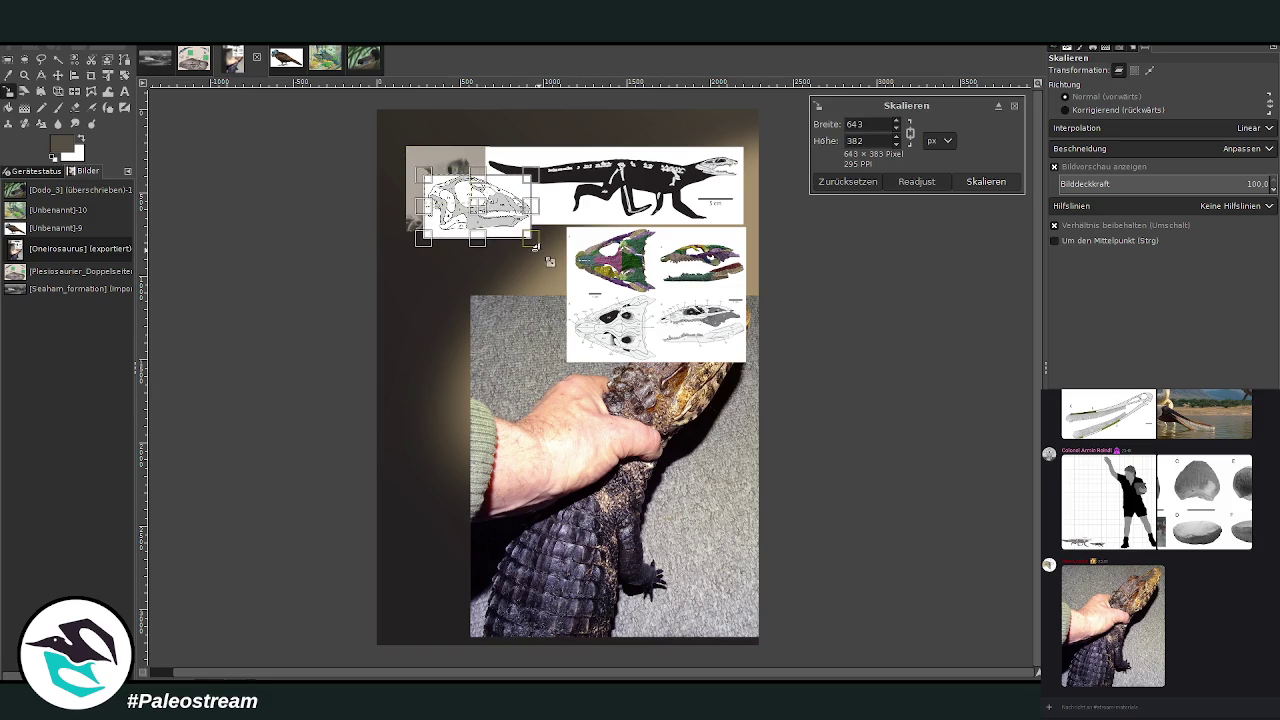
{"action": "left_click", "coordinate": [986, 182]}
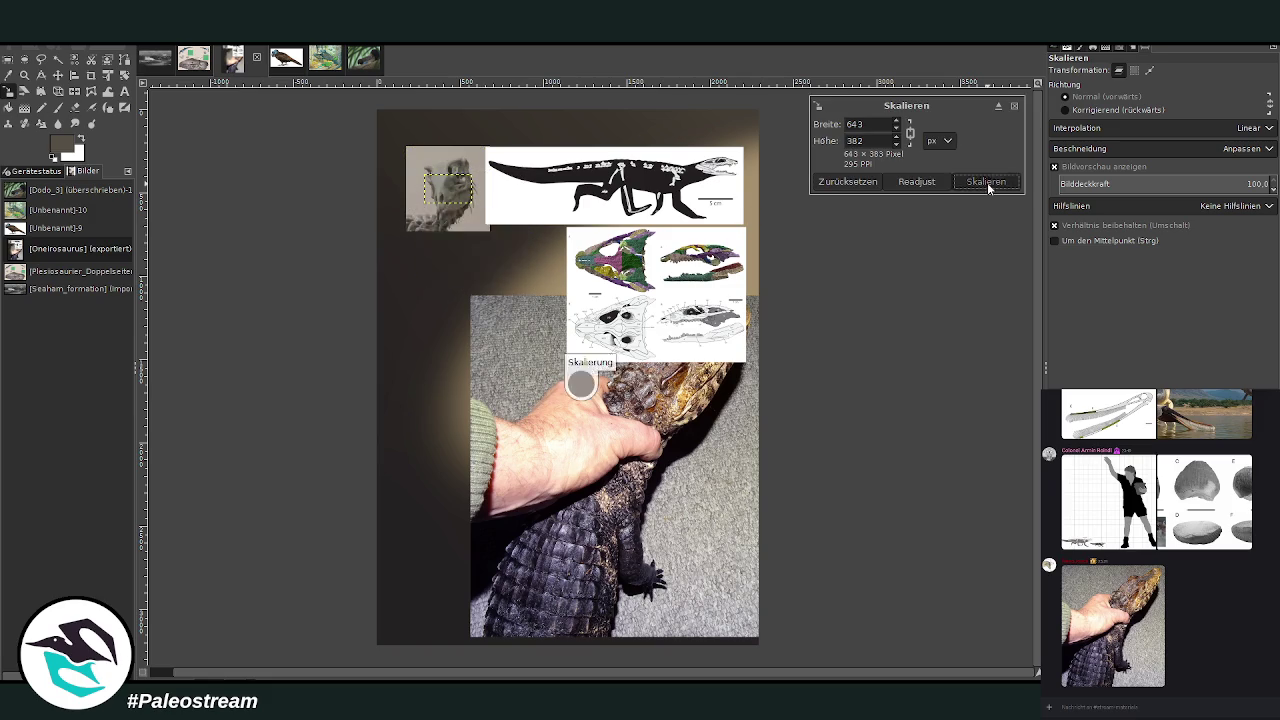
{"action": "left_click", "coordinate": [25, 74]}
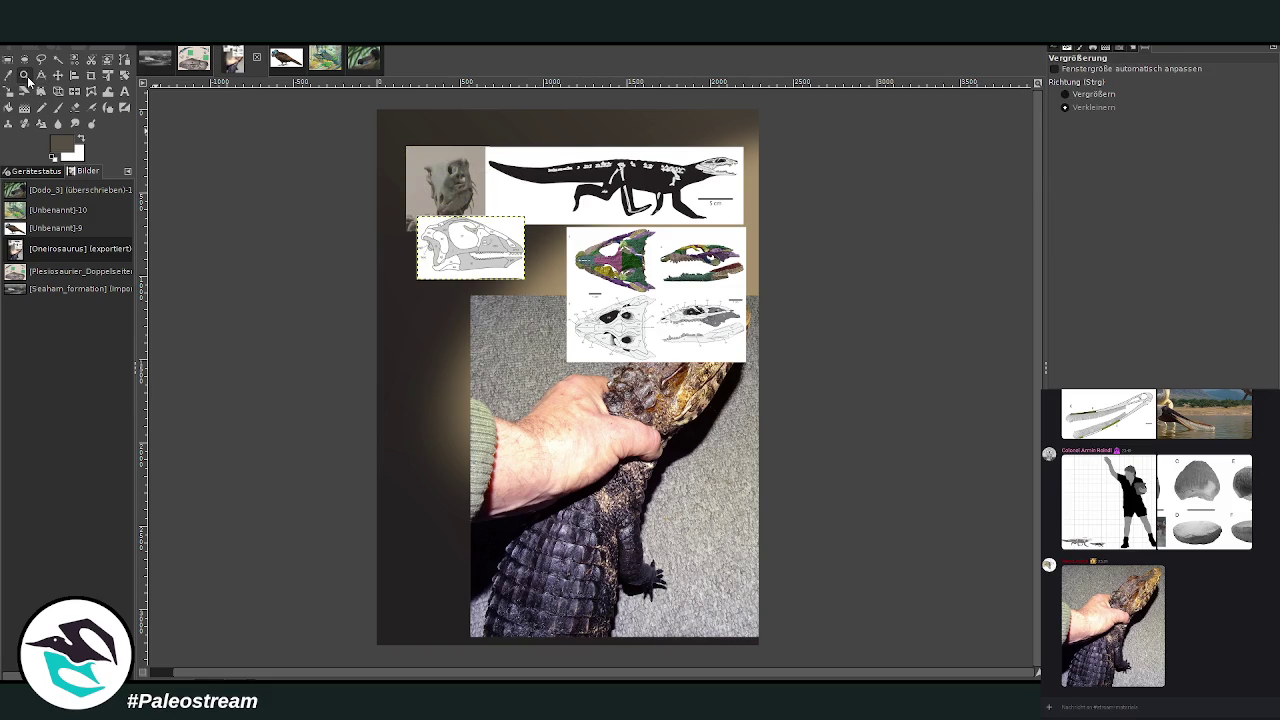
Scale the caiman-in-hand photo layer to 2203×2587 so it fills most of the page
{"action": "left_click_drag", "start_coordinate": [320, 86], "coordinate": [822, 606]}
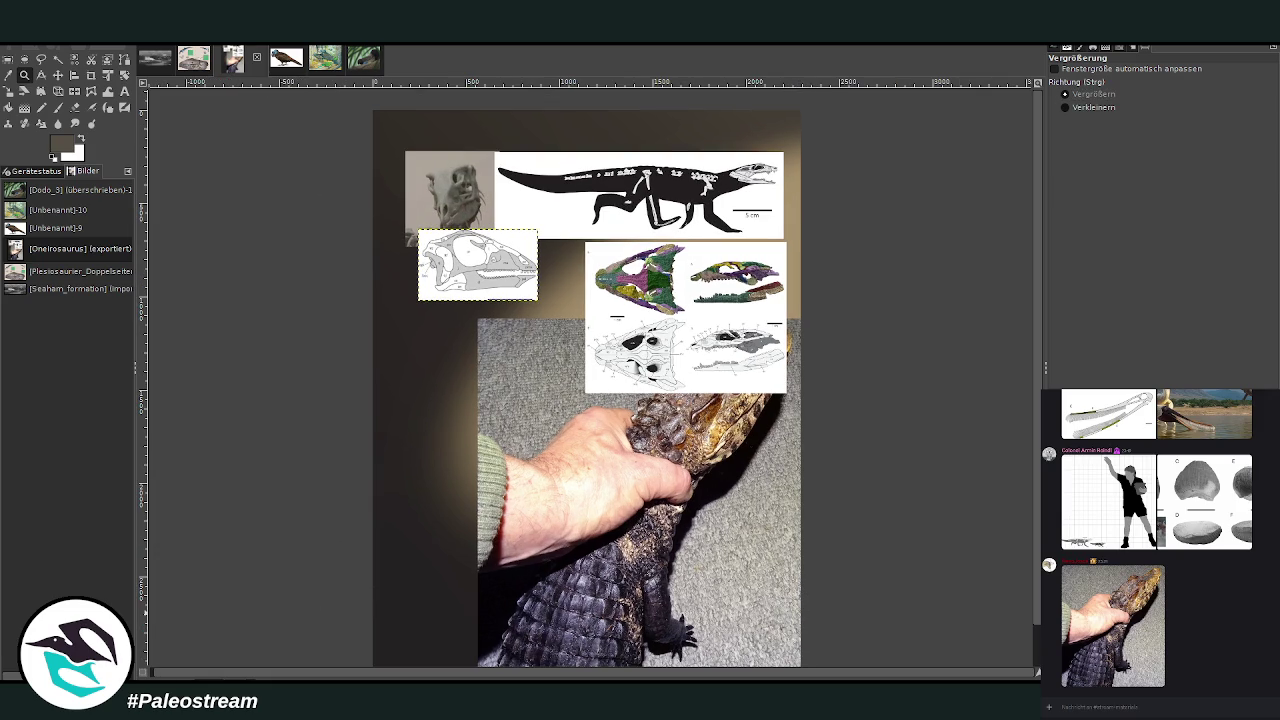
{"action": "key", "text": "Page_Down"}
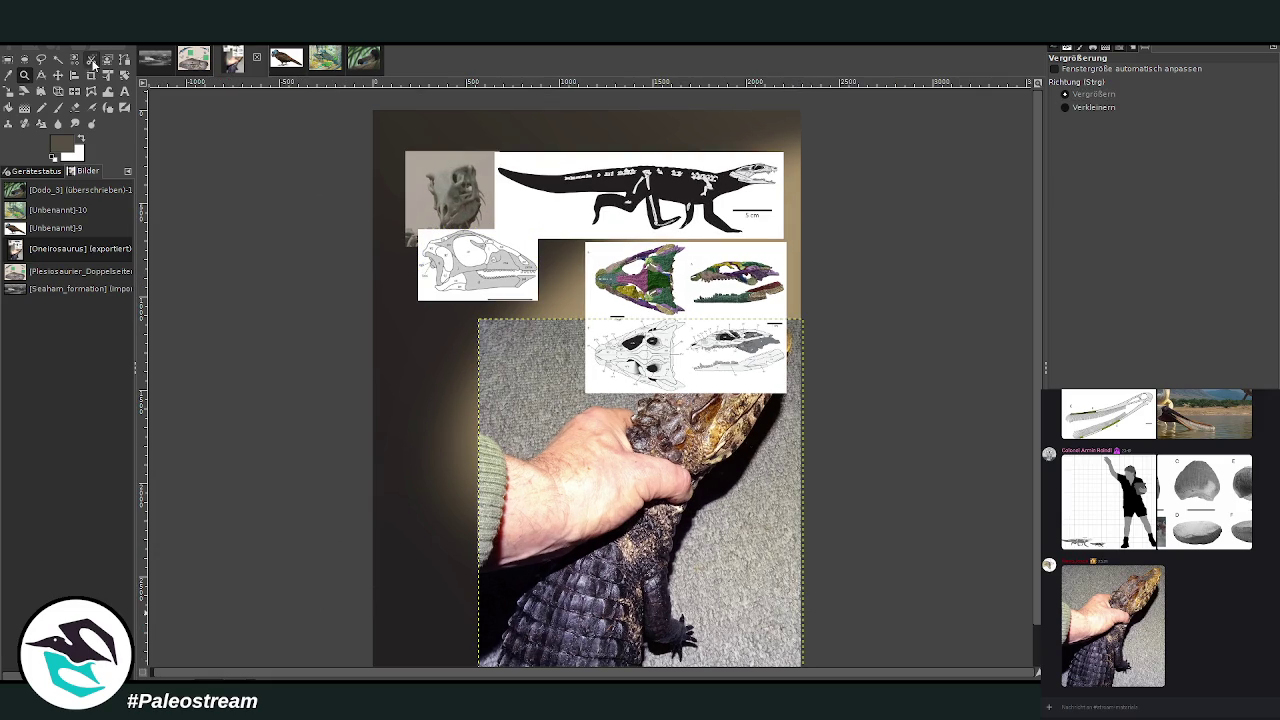
{"action": "left_click", "coordinate": [9, 91]}
{"action": "mouse_move", "coordinate": [479, 321]}
{"action": "left_mouse_down"}
{"action": "mouse_move", "coordinate": [468, 318]}
{"action": "mouse_move", "coordinate": [476, 327]}
{"action": "left_mouse_up"}
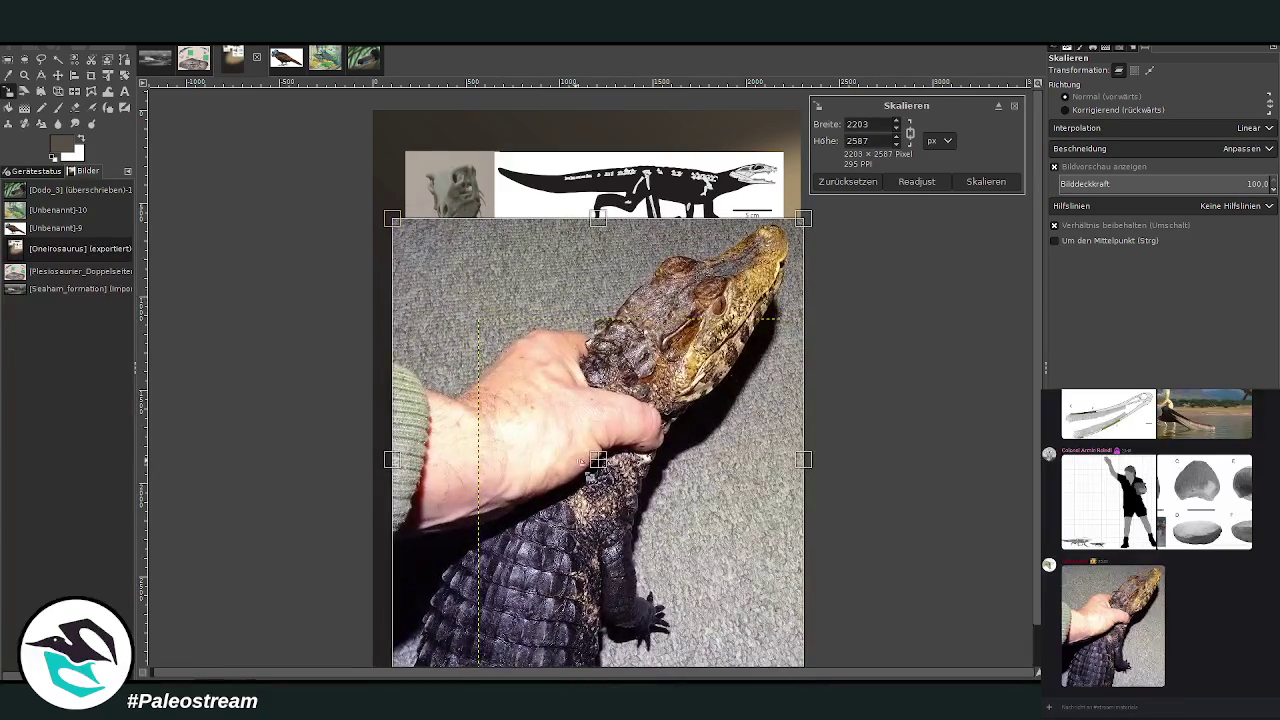
{"action": "scroll", "coordinate": [983, 622], "scroll_direction": "down", "scroll_amount": 1}
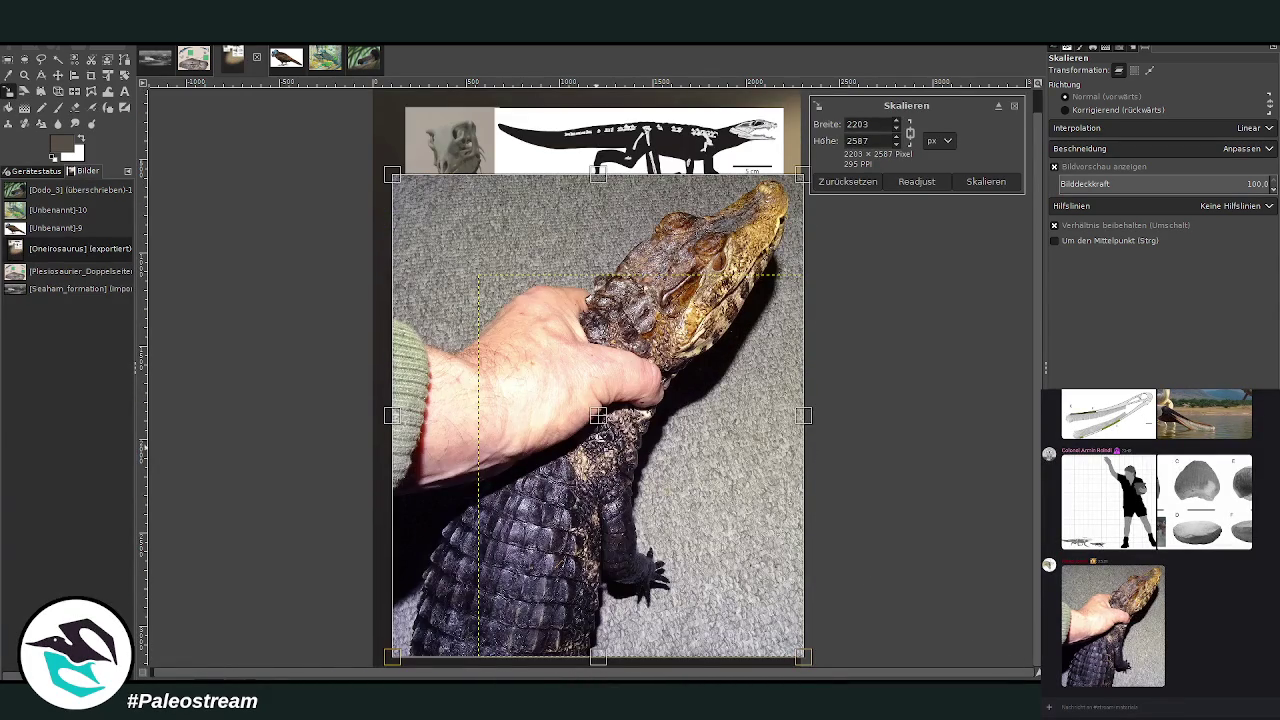
{"action": "left_click_drag", "start_coordinate": [600, 418], "coordinate": [597, 429]}
{"action": "left_click", "coordinate": [986, 181]}
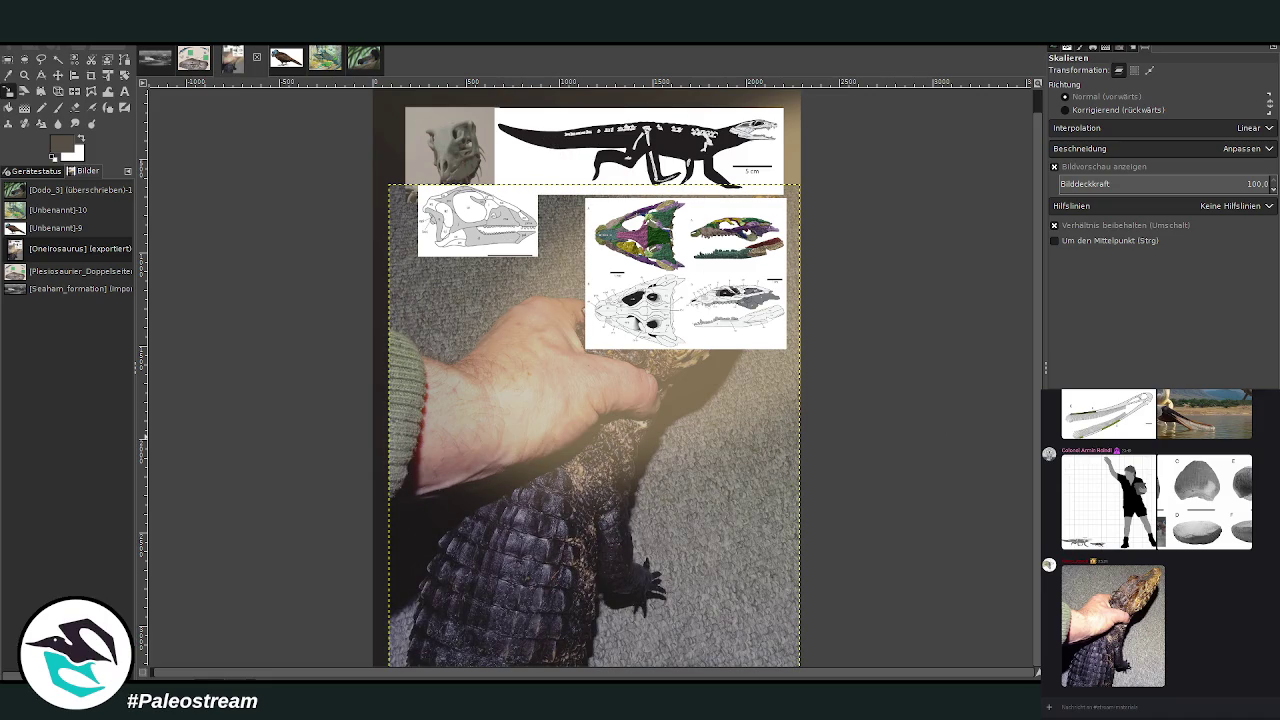
Move the coloured skull diagrams to the lower right corner
{"action": "left_click", "coordinate": [58, 75]}
{"action": "left_click_drag", "start_coordinate": [640, 292], "coordinate": [690, 578]}
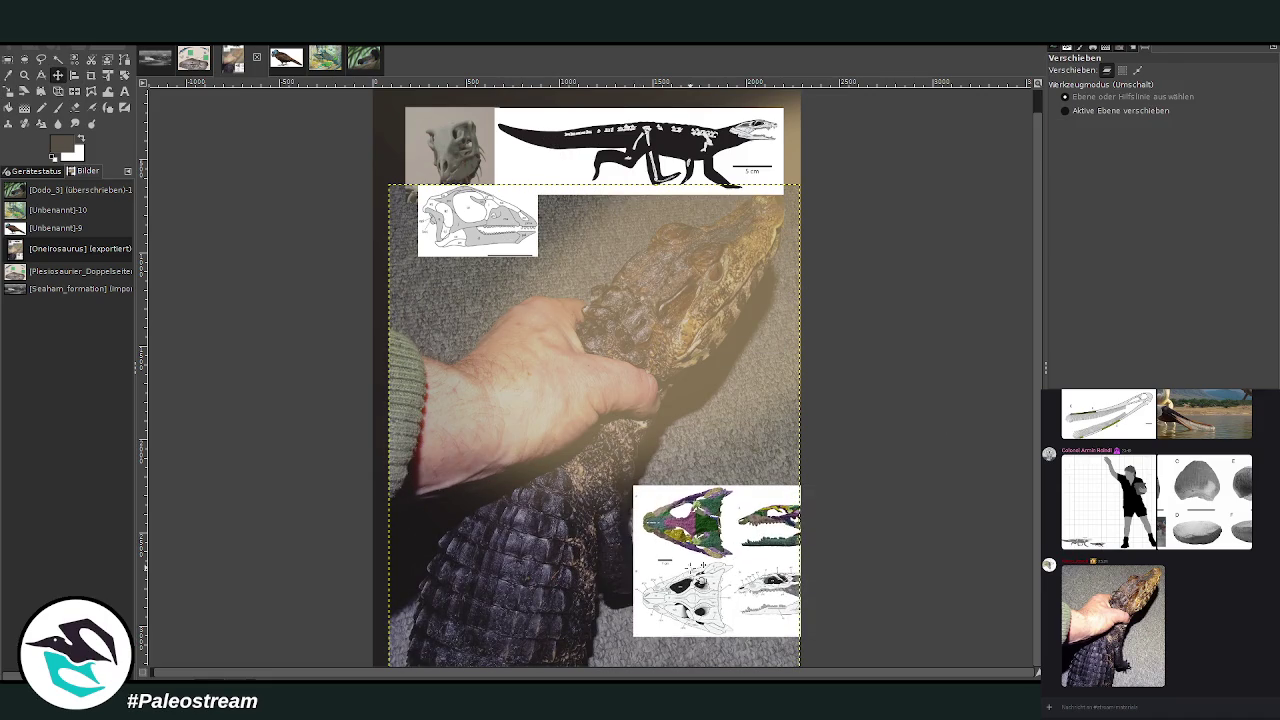
{"action": "left_click", "coordinate": [58, 107]}
Set up a black Chalk 03 brush at size 108 on the top full-canvas layer
{"action": "key", "text": "d"}
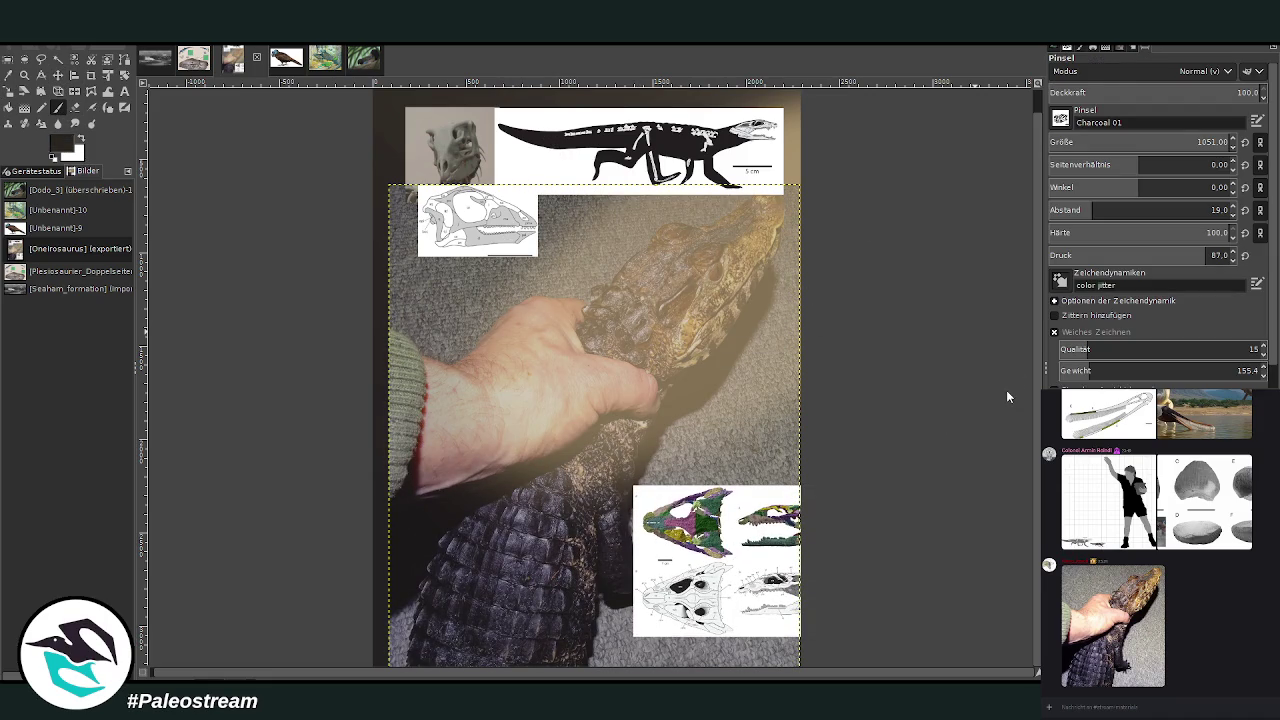
{"action": "left_click_drag", "start_coordinate": [1057, 141], "coordinate": [1083, 131]}
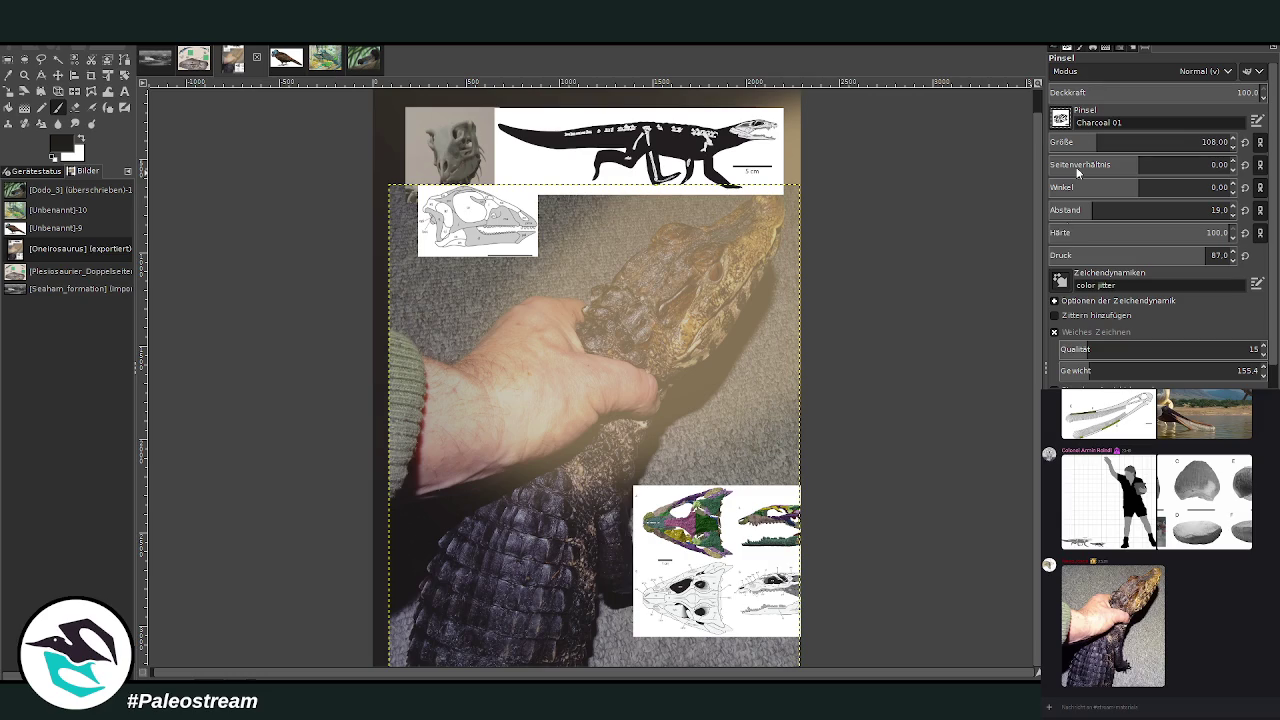
{"action": "key", "text": "comma"}
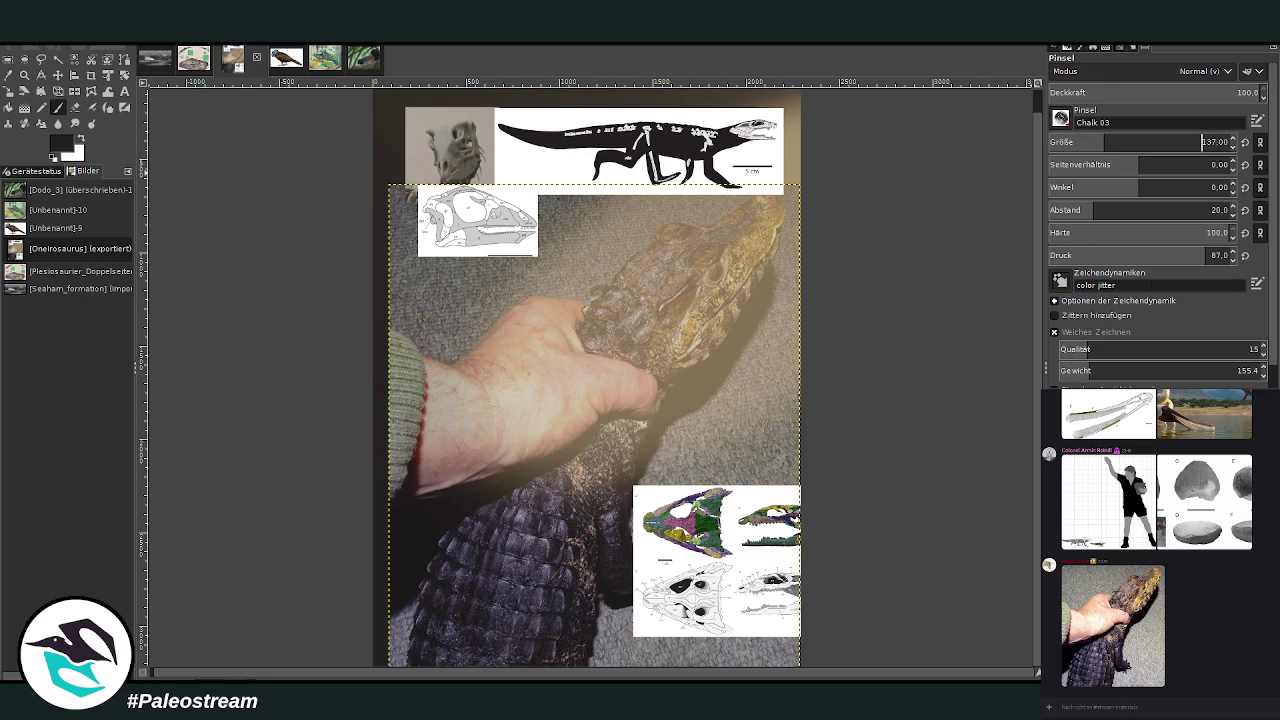
{"action": "key", "text": "Page_Up"}
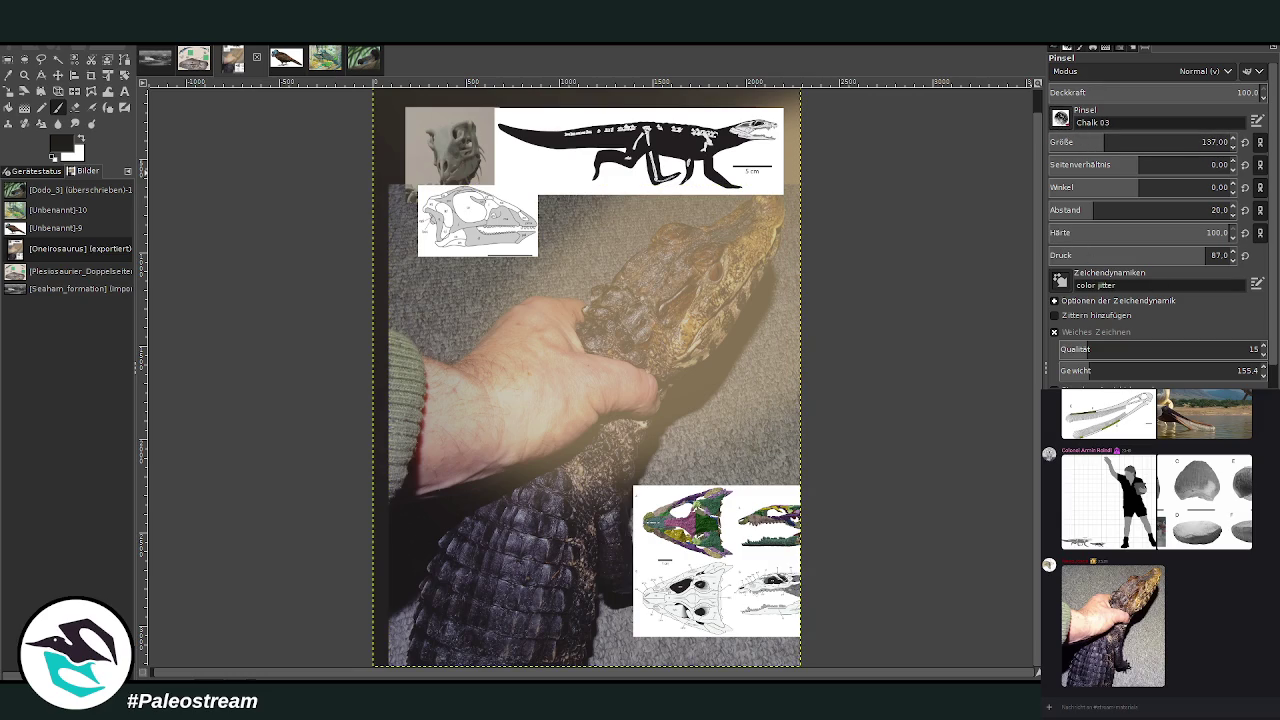
Draw two chalk strokes on the caiman's head and lower brush opacity to 63.1
{"action": "left_click_drag", "start_coordinate": [608, 282], "coordinate": [680, 336]}
{"action": "left_click_drag", "start_coordinate": [595, 266], "coordinate": [702, 216]}
{"action": "left_click", "coordinate": [1186, 93]}
{"action": "left_click_drag", "start_coordinate": [1186, 93], "coordinate": [1182, 93]}
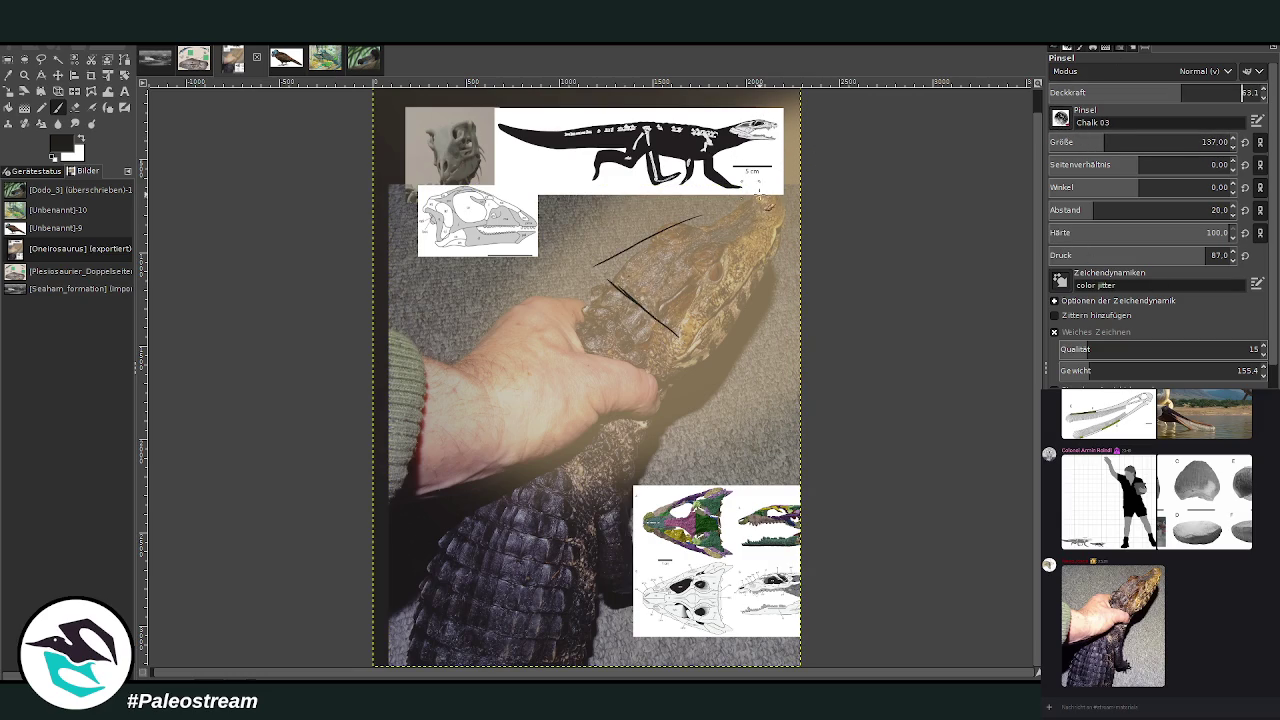
Sketch chalk lines along the upper edge and side of the caiman's snout
{"action": "mouse_move", "coordinate": [736, 198]}
{"action": "left_mouse_down"}
{"action": "mouse_move", "coordinate": [778, 194]}
{"action": "mouse_move", "coordinate": [720, 334]}
{"action": "left_mouse_up"}
{"action": "left_click_drag", "start_coordinate": [720, 200], "coordinate": [580, 264]}
{"action": "left_click_drag", "start_coordinate": [655, 228], "coordinate": [582, 262]}
{"action": "left_click_drag", "start_coordinate": [725, 198], "coordinate": [578, 265]}
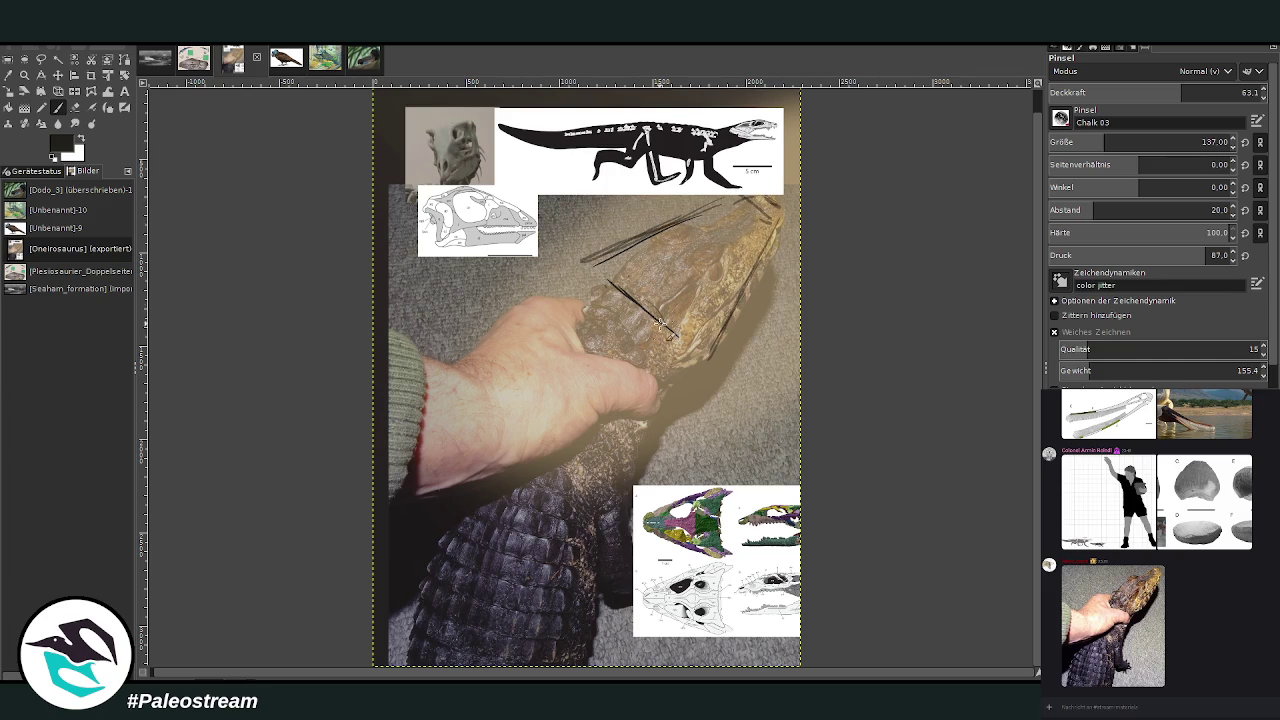
{"action": "mouse_move", "coordinate": [694, 276]}
{"action": "left_mouse_down"}
{"action": "mouse_move", "coordinate": [648, 312]}
{"action": "mouse_move", "coordinate": [594, 272]}
{"action": "mouse_move", "coordinate": [661, 236]}
{"action": "mouse_move", "coordinate": [665, 262]}
{"action": "left_mouse_up"}
{"action": "left_click_drag", "start_coordinate": [743, 197], "coordinate": [678, 220]}
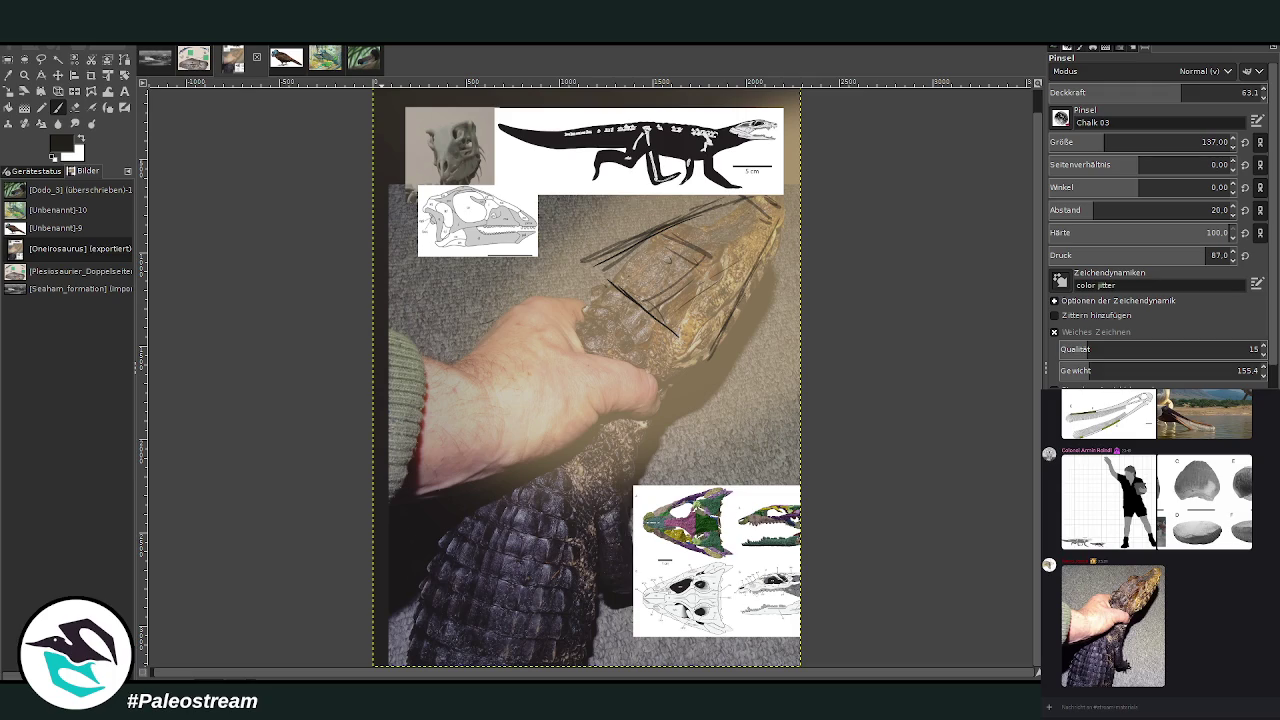
{"action": "left_click", "coordinate": [59, 107]}
Sketch radiating chalk strokes and fingers over the hand, redoing the lower-hand strokes
{"action": "mouse_move", "coordinate": [452, 313]}
{"action": "left_mouse_down"}
{"action": "mouse_move", "coordinate": [518, 281]}
{"action": "mouse_move", "coordinate": [530, 320]}
{"action": "mouse_move", "coordinate": [544, 318]}
{"action": "left_mouse_up"}
{"action": "mouse_move", "coordinate": [550, 292]}
{"action": "left_mouse_down"}
{"action": "mouse_move", "coordinate": [518, 281]}
{"action": "mouse_move", "coordinate": [438, 298]}
{"action": "left_mouse_up"}
{"action": "left_click_drag", "start_coordinate": [506, 262], "coordinate": [418, 312]}
{"action": "mouse_move", "coordinate": [505, 290]}
{"action": "left_mouse_down"}
{"action": "mouse_move", "coordinate": [526, 393]}
{"action": "mouse_move", "coordinate": [540, 385]}
{"action": "left_mouse_up"}
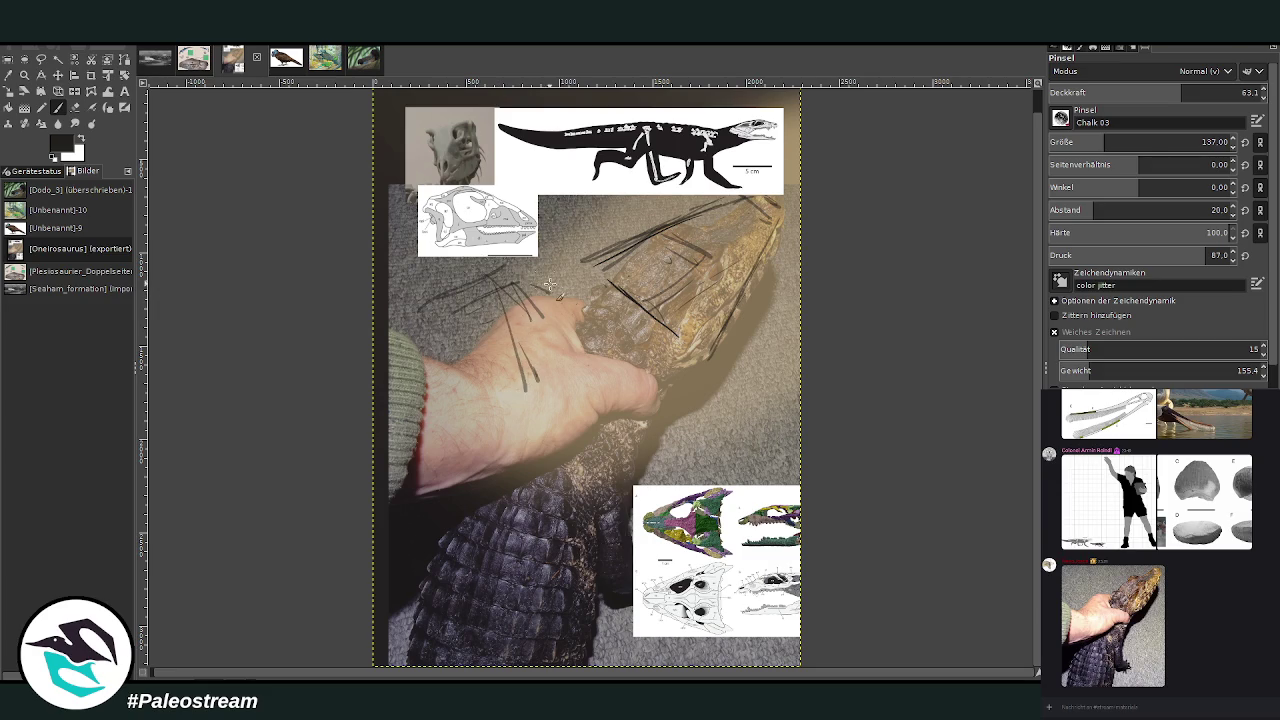
{"action": "mouse_move", "coordinate": [510, 268]}
{"action": "left_mouse_down"}
{"action": "mouse_move", "coordinate": [582, 312]}
{"action": "mouse_move", "coordinate": [589, 380]}
{"action": "mouse_move", "coordinate": [652, 400]}
{"action": "left_mouse_up"}
{"action": "left_click_drag", "start_coordinate": [606, 368], "coordinate": [640, 392]}
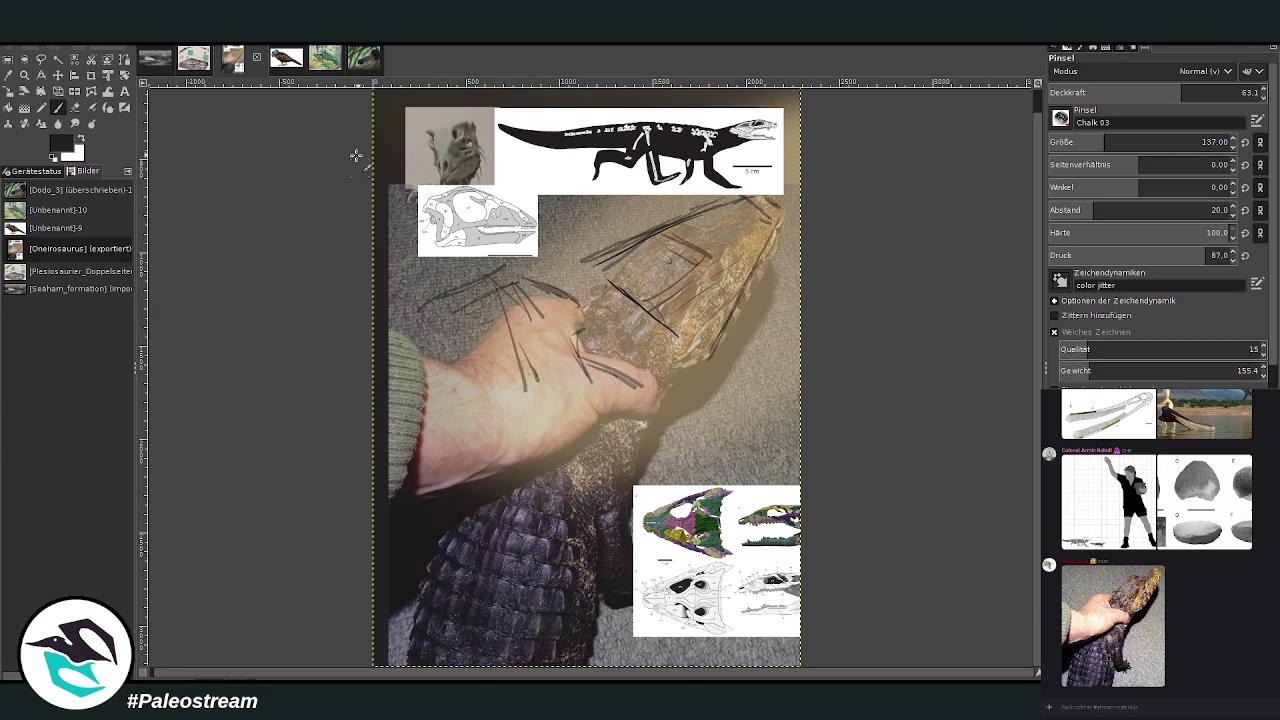
{"action": "key", "text": "ctrl+z"}
{"action": "key", "text": "ctrl+z"}
{"action": "mouse_move", "coordinate": [573, 362]}
{"action": "left_mouse_down"}
{"action": "mouse_move", "coordinate": [662, 402]}
{"action": "mouse_move", "coordinate": [630, 398]}
{"action": "mouse_move", "coordinate": [676, 390]}
{"action": "mouse_move", "coordinate": [606, 396]}
{"action": "mouse_move", "coordinate": [672, 400]}
{"action": "mouse_move", "coordinate": [622, 392]}
{"action": "mouse_move", "coordinate": [632, 398]}
{"action": "mouse_move", "coordinate": [549, 455]}
{"action": "left_mouse_up"}
Sketch long chalk strokes across the fingers and back of the hand
{"action": "left_click_drag", "start_coordinate": [615, 397], "coordinate": [517, 375]}
{"action": "left_click_drag", "start_coordinate": [635, 419], "coordinate": [490, 444]}
{"action": "left_click_drag", "start_coordinate": [600, 430], "coordinate": [476, 458]}
{"action": "left_click_drag", "start_coordinate": [540, 382], "coordinate": [436, 438]}
{"action": "left_click_drag", "start_coordinate": [638, 418], "coordinate": [432, 458]}
{"action": "mouse_move", "coordinate": [520, 380]}
{"action": "left_mouse_down"}
{"action": "mouse_move", "coordinate": [492, 302]}
{"action": "mouse_move", "coordinate": [528, 398]}
{"action": "left_mouse_up"}
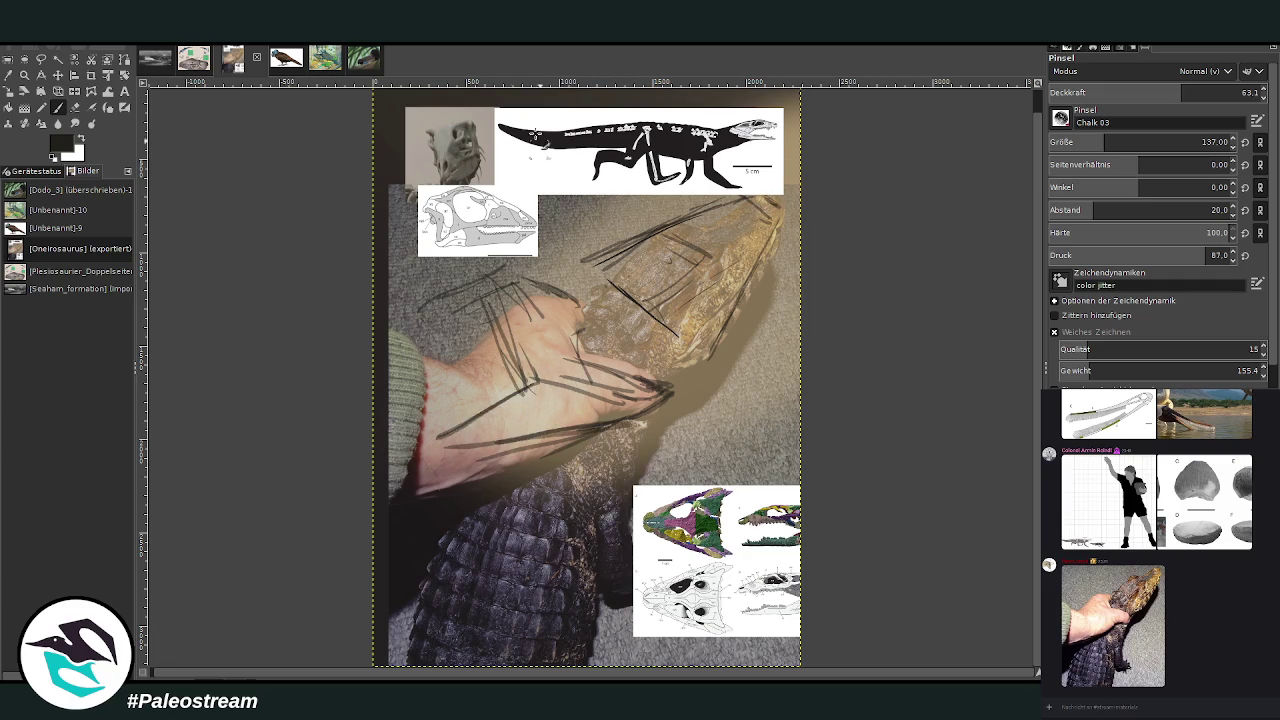
Add outline strokes above the hand and more diagonal lines over the lower hand
{"action": "mouse_move", "coordinate": [540, 288]}
{"action": "left_mouse_down"}
{"action": "mouse_move", "coordinate": [465, 270]}
{"action": "mouse_move", "coordinate": [566, 289]}
{"action": "mouse_move", "coordinate": [506, 258]}
{"action": "mouse_move", "coordinate": [558, 320]}
{"action": "mouse_move", "coordinate": [530, 268]}
{"action": "mouse_move", "coordinate": [474, 254]}
{"action": "mouse_move", "coordinate": [580, 286]}
{"action": "mouse_move", "coordinate": [588, 312]}
{"action": "mouse_move", "coordinate": [580, 290]}
{"action": "left_mouse_up"}
{"action": "left_click_drag", "start_coordinate": [484, 268], "coordinate": [390, 262]}
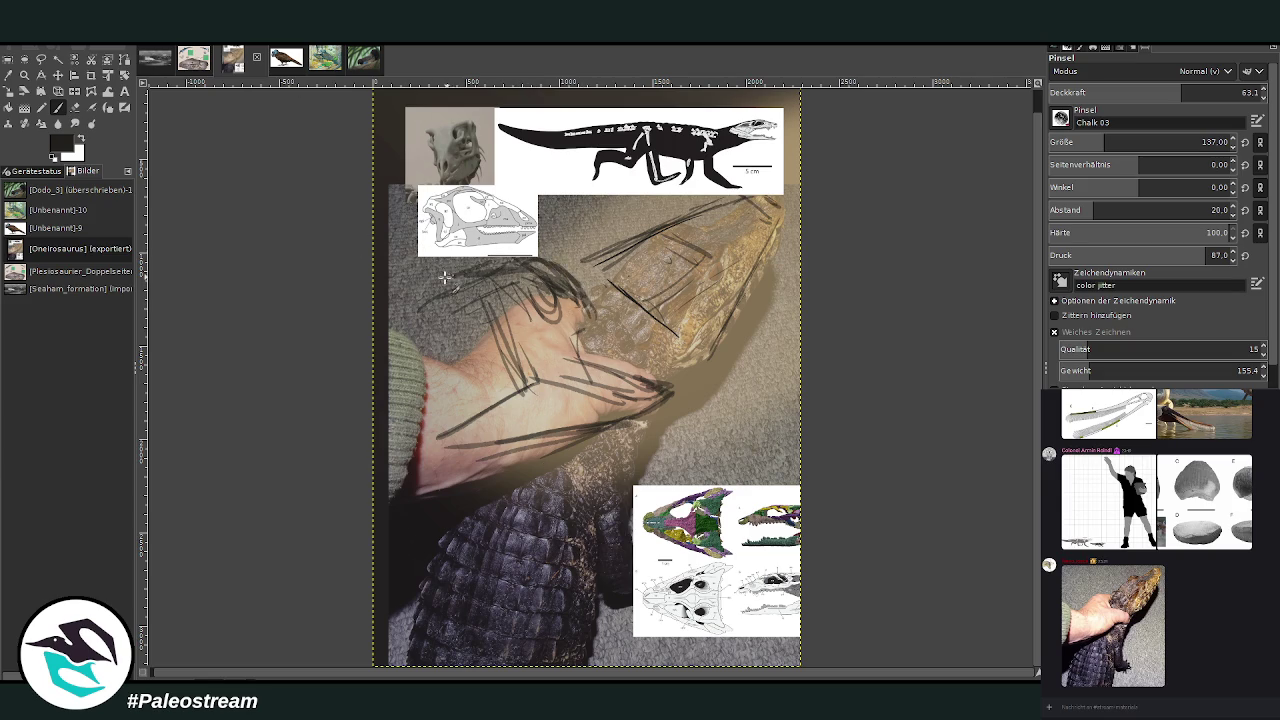
{"action": "left_click_drag", "start_coordinate": [500, 395], "coordinate": [420, 450]}
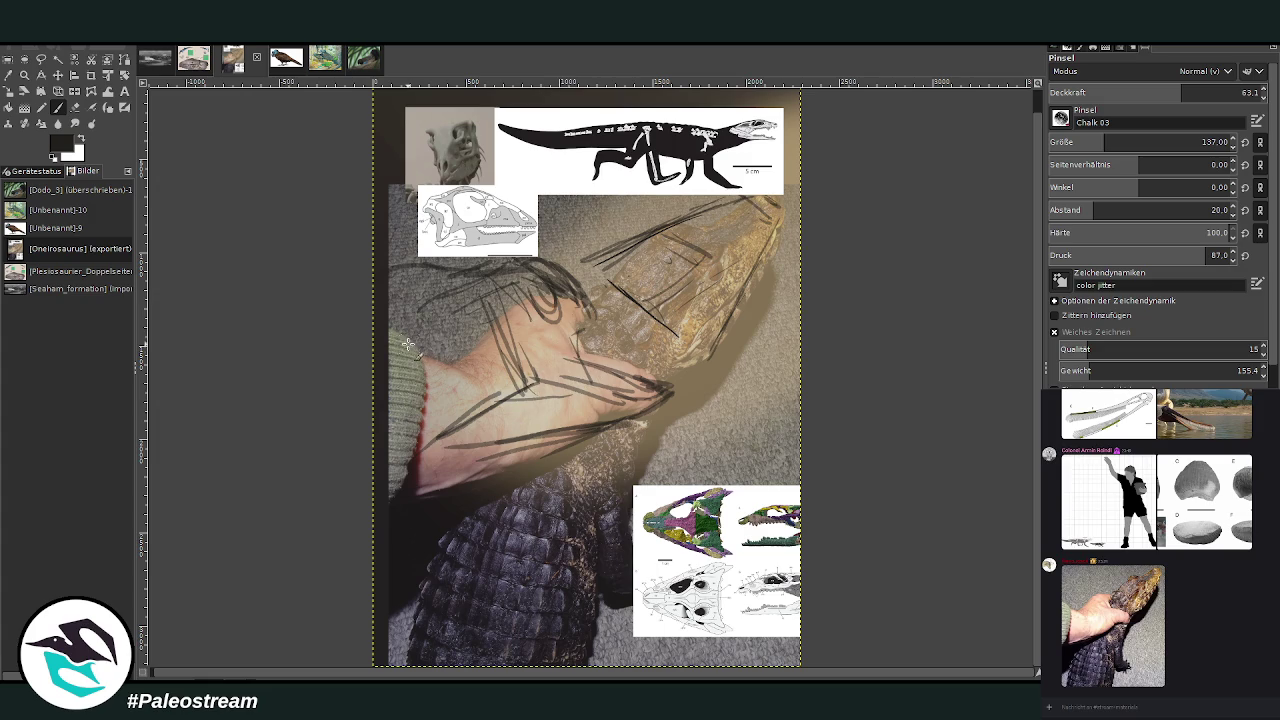
{"action": "left_click_drag", "start_coordinate": [581, 401], "coordinate": [503, 398]}
{"action": "mouse_move", "coordinate": [630, 393]}
{"action": "left_mouse_down"}
{"action": "mouse_move", "coordinate": [568, 418]}
{"action": "mouse_move", "coordinate": [450, 358]}
{"action": "left_mouse_up"}
{"action": "mouse_move", "coordinate": [574, 414]}
{"action": "left_mouse_down"}
{"action": "mouse_move", "coordinate": [500, 396]}
{"action": "mouse_move", "coordinate": [488, 366]}
{"action": "mouse_move", "coordinate": [452, 462]}
{"action": "mouse_move", "coordinate": [434, 428]}
{"action": "mouse_move", "coordinate": [404, 487]}
{"action": "left_mouse_up"}
{"action": "left_click_drag", "start_coordinate": [462, 412], "coordinate": [420, 476]}
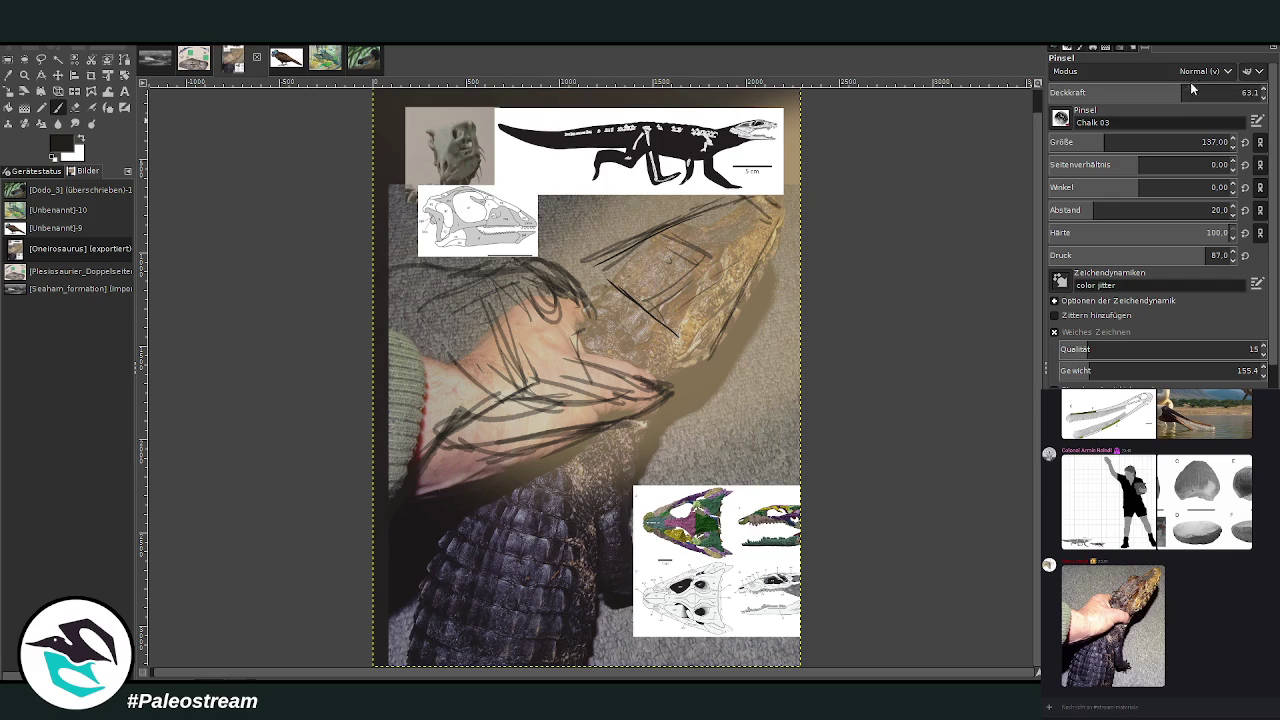